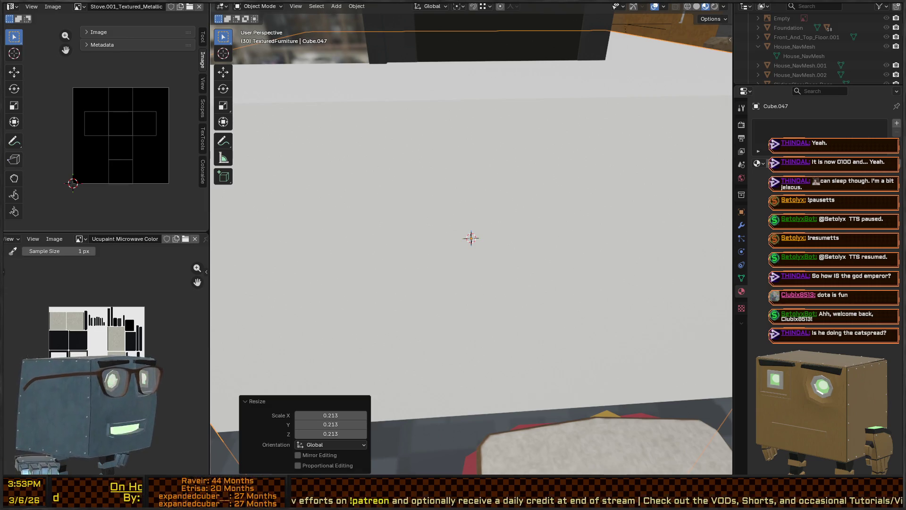
Frame Cube.047 in view and enter Edit Mode on its mesh
{"action": "middle_click_drag", "start_coordinate": [496, 212], "coordinate": [530, 152]}
{"action": "scroll", "coordinate": [544, 142], "scroll_direction": "down", "scroll_amount": 4}
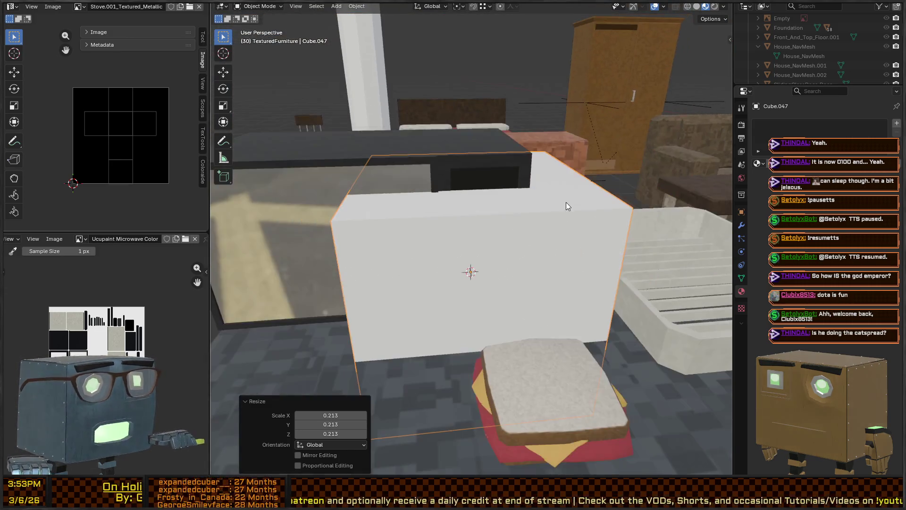
{"action": "scroll", "coordinate": [586, 279], "scroll_direction": "down", "scroll_amount": 3}
{"action": "mouse_move", "coordinate": [547, 244]}
{"action": "middle_mouse_down"}
{"action": "mouse_move", "coordinate": [593, 303]}
{"action": "mouse_move", "coordinate": [527, 275]}
{"action": "mouse_move", "coordinate": [551, 297]}
{"action": "middle_mouse_up"}
{"action": "key", "text": "Tab"}
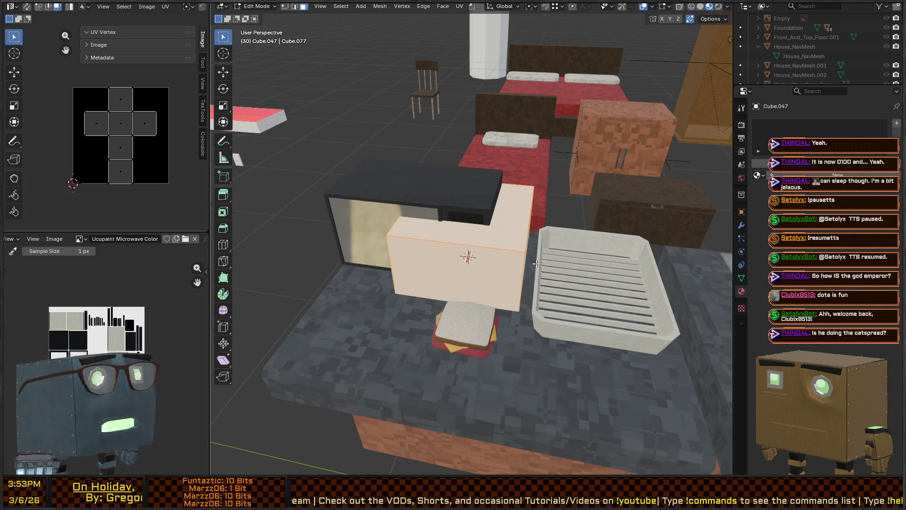
Scale the cube down along X twice to narrow it into a thin slab
{"action": "middle_click_drag", "start_coordinate": [485, 213], "coordinate": [557, 234]}
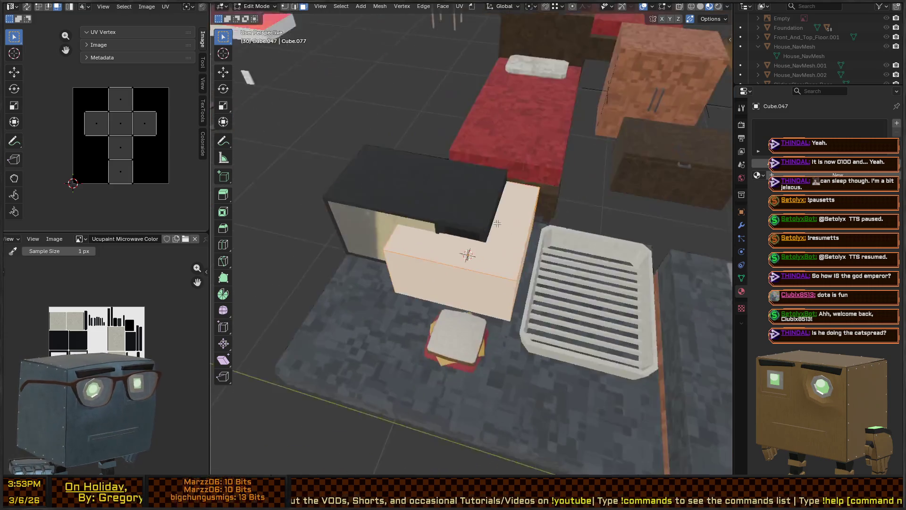
{"action": "key", "text": "s"}
{"action": "key", "text": "x"}
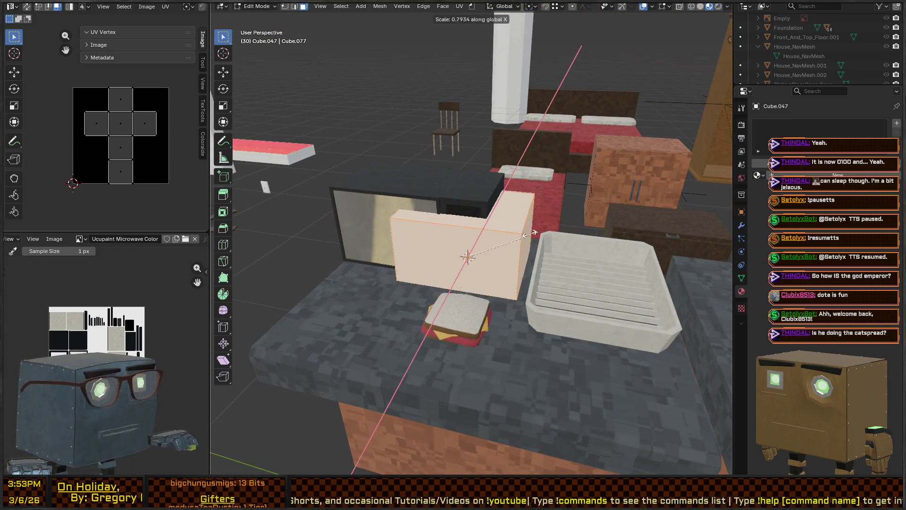
{"action": "left_click", "coordinate": [479, 243]}
{"action": "key", "text": "s"}
{"action": "key", "text": "x"}
{"action": "left_click", "coordinate": [585, 249]}
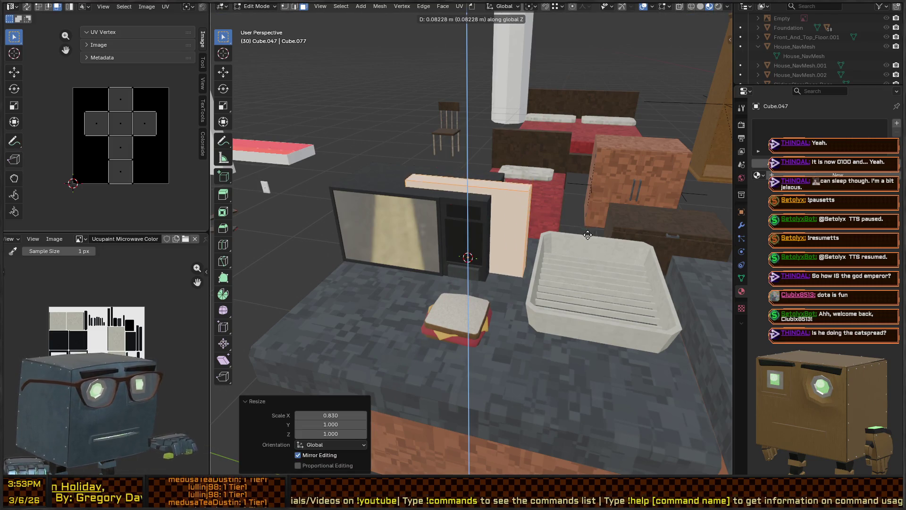
Lower the geometry on Z, then raise the whole object above the microwave and re-enter Edit Mode
{"action": "middle_click_drag", "start_coordinate": [585, 250], "coordinate": [555, 215]}
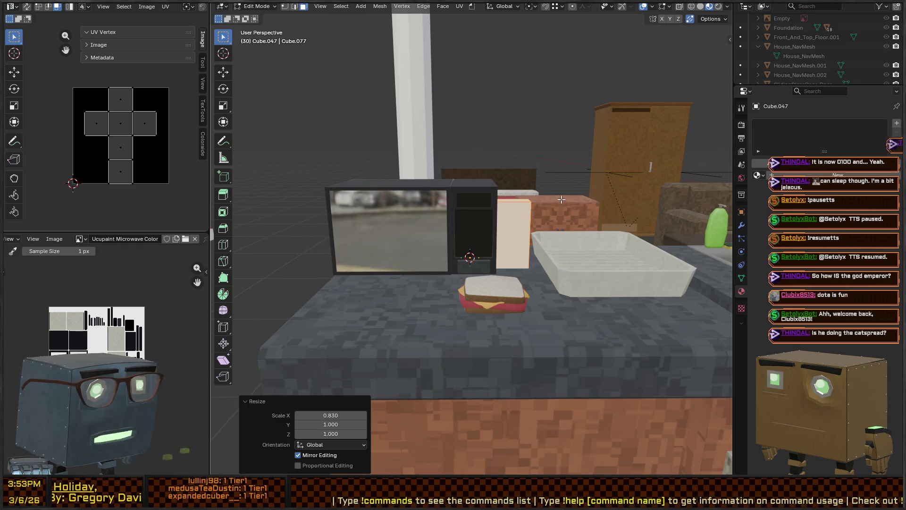
{"action": "key", "text": "g"}
{"action": "key", "text": "z"}
{"action": "left_click", "coordinate": [546, 251]}
{"action": "key", "text": "Tab"}
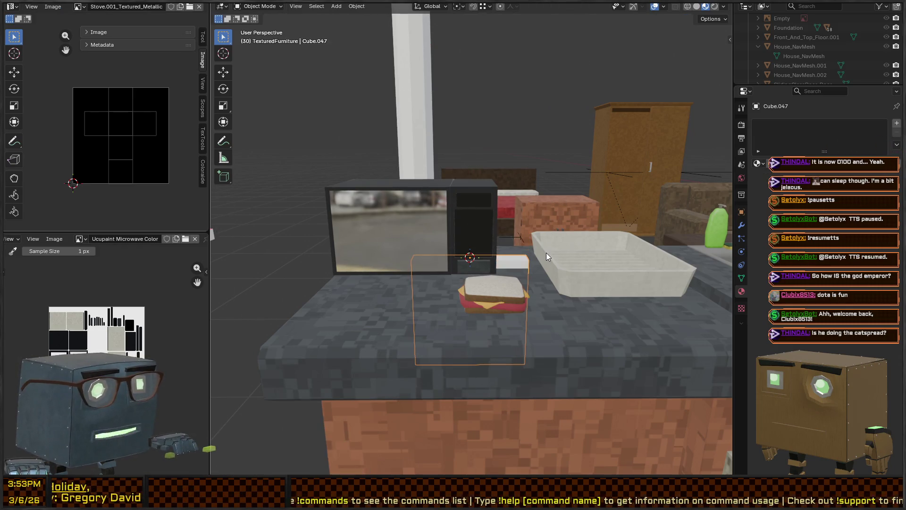
{"action": "key", "text": "g"}
{"action": "key", "text": "z"}
{"action": "left_click", "coordinate": [547, 103]}
{"action": "middle_click_drag", "start_coordinate": [499, 147], "coordinate": [468, 197]}
{"action": "scroll", "coordinate": [468, 198], "scroll_direction": "up", "scroll_amount": 3}
{"action": "key", "text": "Tab"}
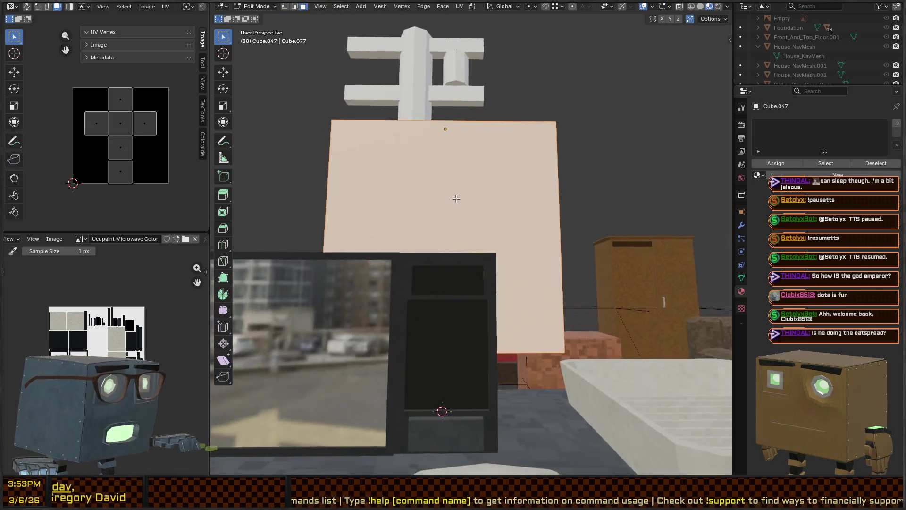
Move the selected vertex vertically and assign the material in the panel
{"action": "key", "text": "g"}
{"action": "key", "text": "z"}
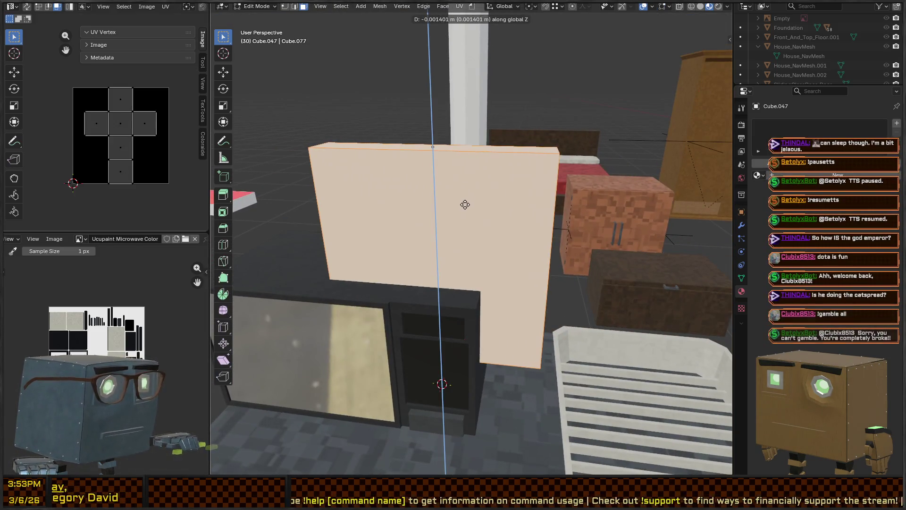
{"action": "left_click", "coordinate": [468, 202]}
{"action": "middle_click_drag", "start_coordinate": [470, 202], "coordinate": [485, 160]}
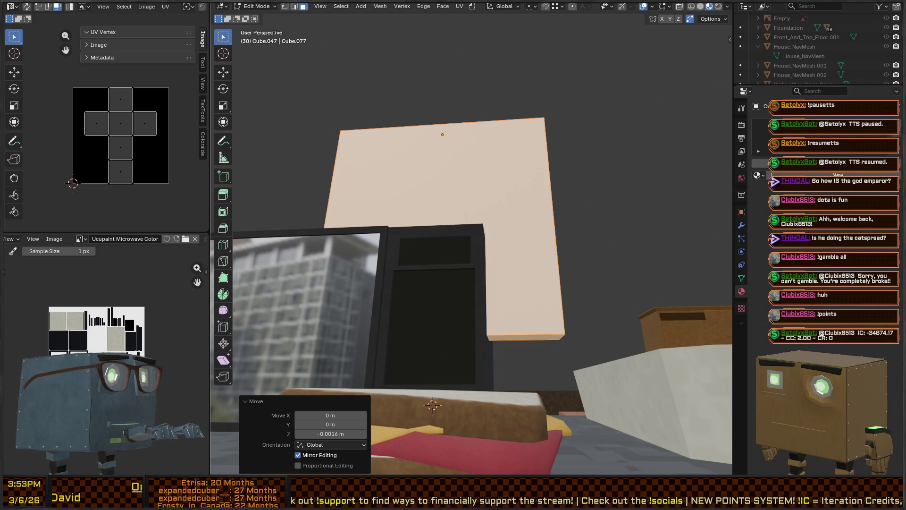
{"action": "left_click", "coordinate": [836, 174]}
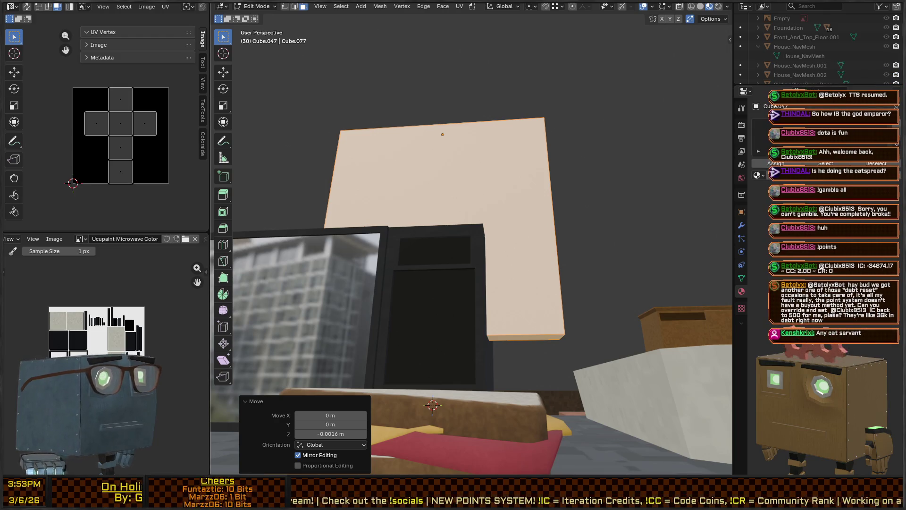
Begin lowering the slab's top face along Z to flatten it into a bar
{"action": "middle_click_drag", "start_coordinate": [495, 311], "coordinate": [540, 321]}
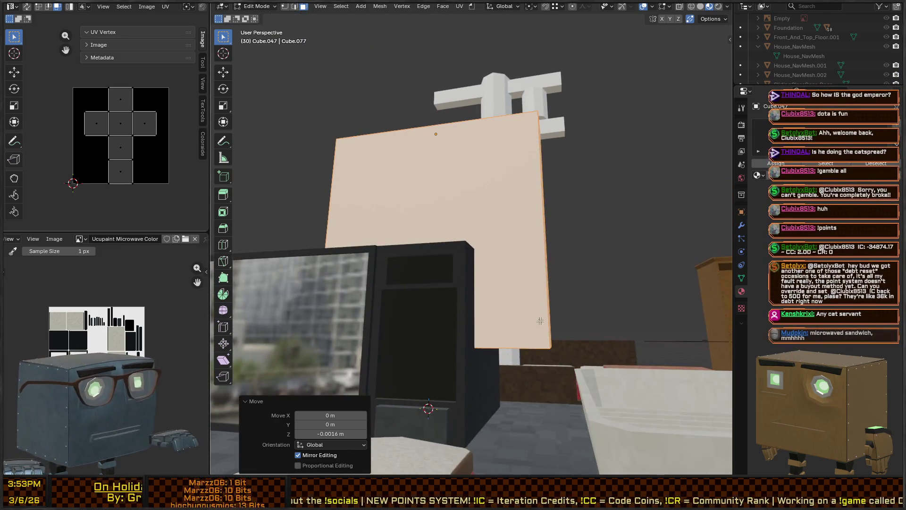
{"action": "middle_click_drag", "start_coordinate": [539, 321], "coordinate": [510, 213]}
{"action": "key", "text": "g"}
{"action": "key", "text": "z"}
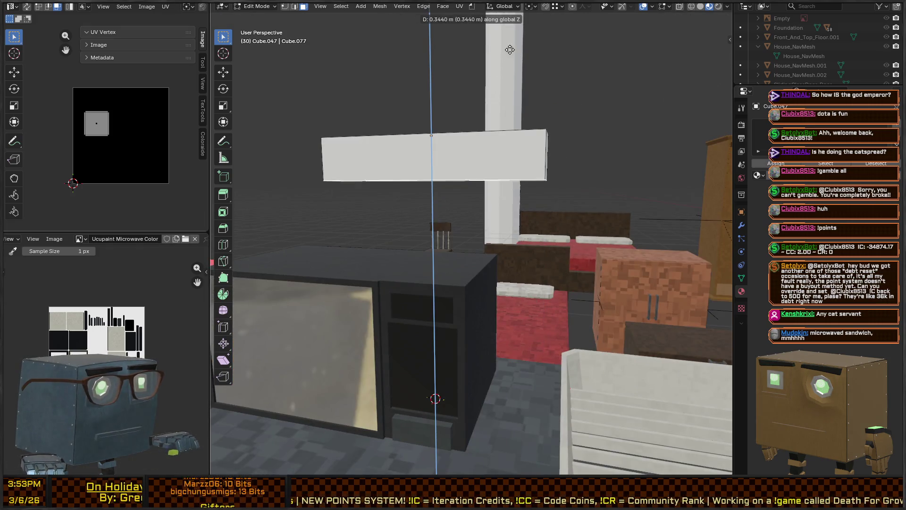
Confirm the flattened bar and add two centered edge loops across it with Ctrl+R
{"action": "left_click", "coordinate": [510, 135]}
{"action": "middle_click_drag", "start_coordinate": [509, 135], "coordinate": [514, 137]}
{"action": "key", "text": "ctrl+r"}
{"action": "scroll", "coordinate": [511, 135], "scroll_direction": "up", "scroll_amount": 1}
{"action": "left_click", "coordinate": [509, 133]}
{"action": "right_click", "coordinate": [509, 131]}
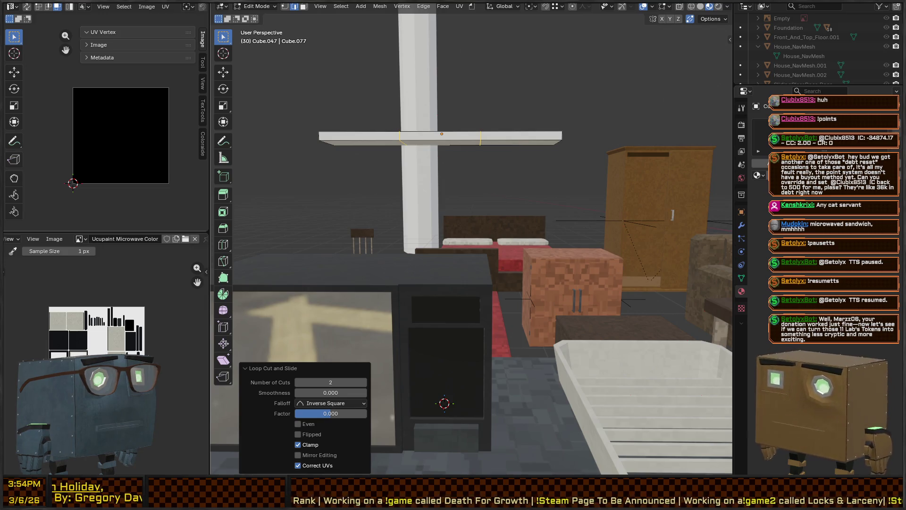
Stretch the bar longer along Y and extrude its end faces downward into two legs
{"action": "middle_click_drag", "start_coordinate": [532, 81], "coordinate": [521, 143]}
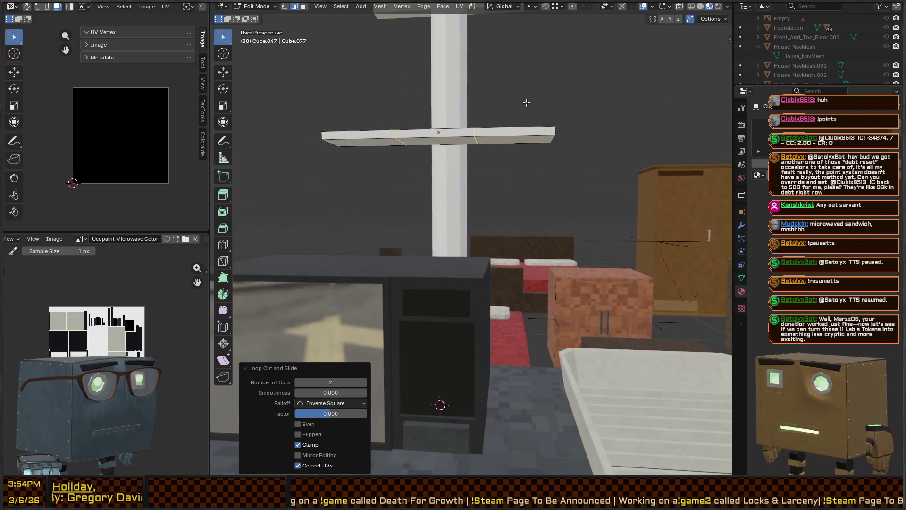
{"action": "key", "text": "s"}
{"action": "key", "text": "y"}
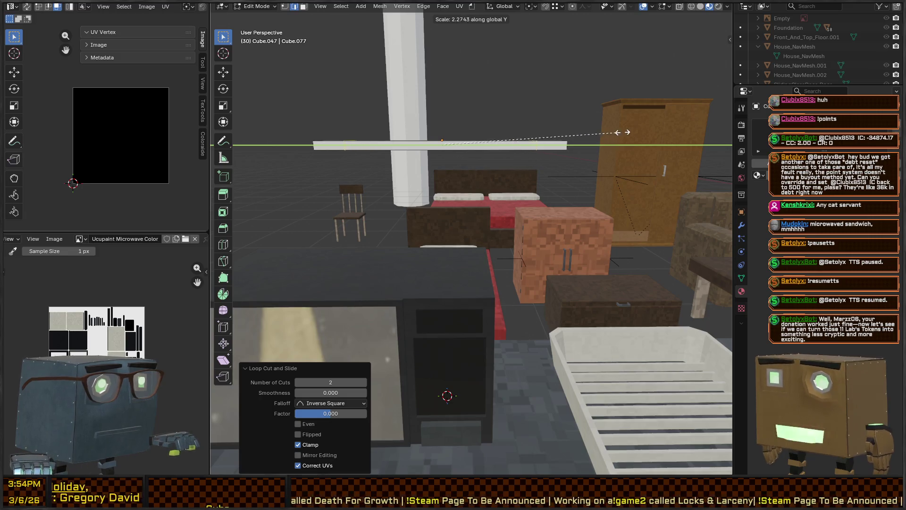
{"action": "left_click", "coordinate": [647, 129]}
{"action": "middle_click_drag", "start_coordinate": [502, 184], "coordinate": [502, 142]}
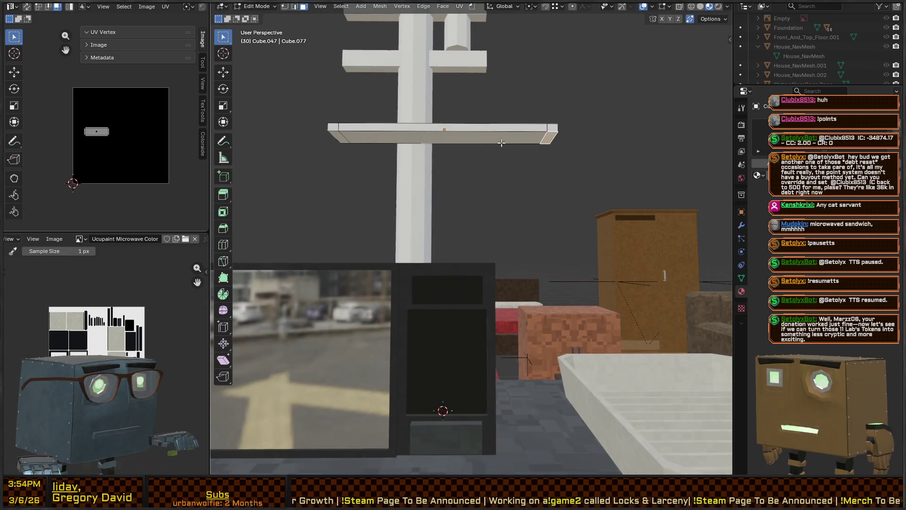
{"action": "key", "text": "e"}
{"action": "left_click", "coordinate": [479, 107]}
Add loop cuts along the bar and select a vertex at a leg end
{"action": "middle_click_drag", "start_coordinate": [479, 107], "coordinate": [540, 171]}
{"action": "key", "text": "ctrl+r"}
{"action": "left_click", "coordinate": [531, 170]}
{"action": "left_click", "coordinate": [538, 189]}
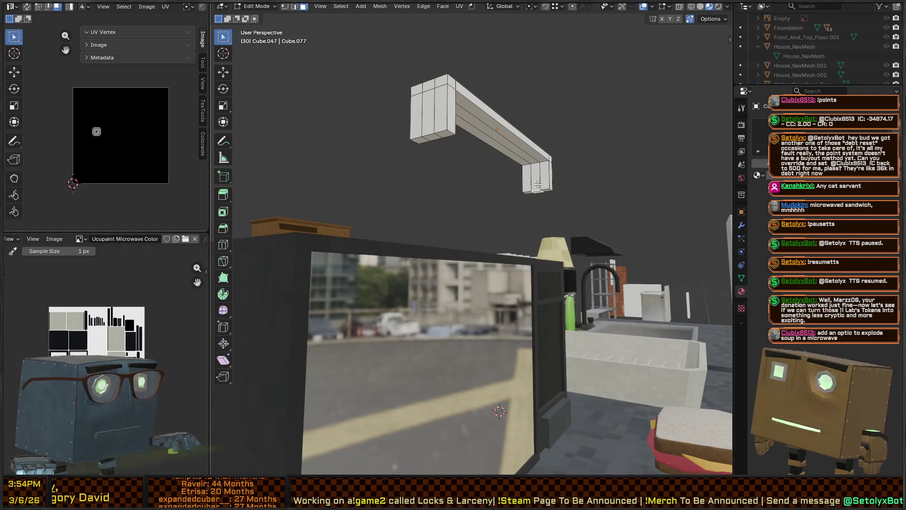
Move the selected leg-end vertices about a centimetre down along Z
{"action": "left_click", "coordinate": [434, 138], "text": "shift"}
{"action": "key", "text": "g"}
{"action": "key", "text": "z"}
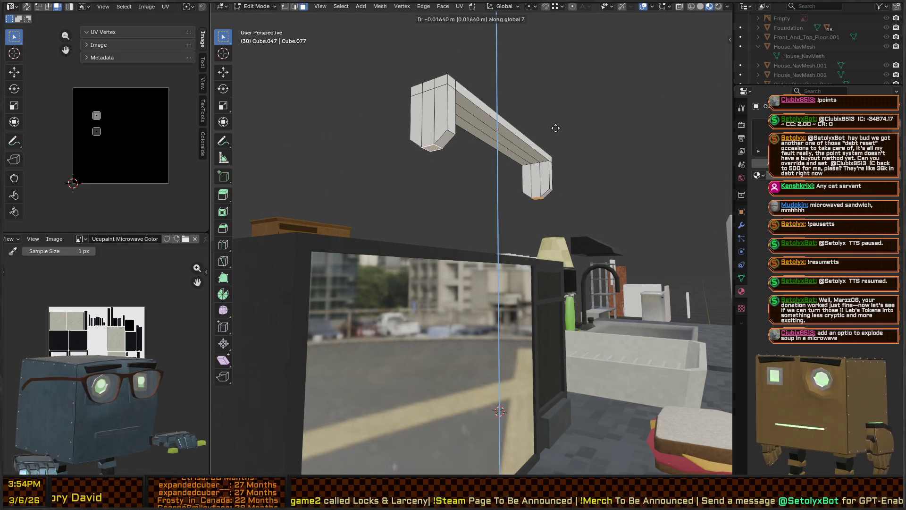
{"action": "left_click", "coordinate": [571, 101]}
Clear the selection and select a top edge of the bench
{"action": "middle_click_drag", "start_coordinate": [571, 102], "coordinate": [420, 168]}
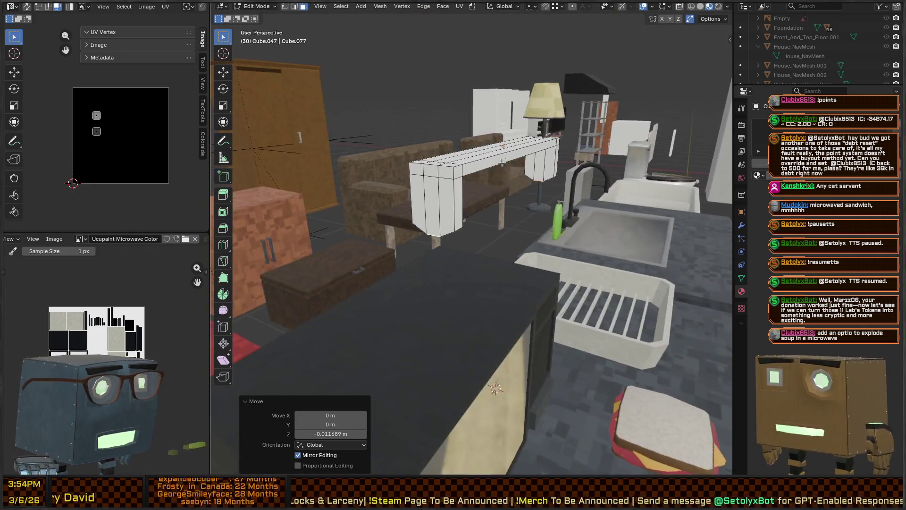
{"action": "left_click", "coordinate": [417, 171]}
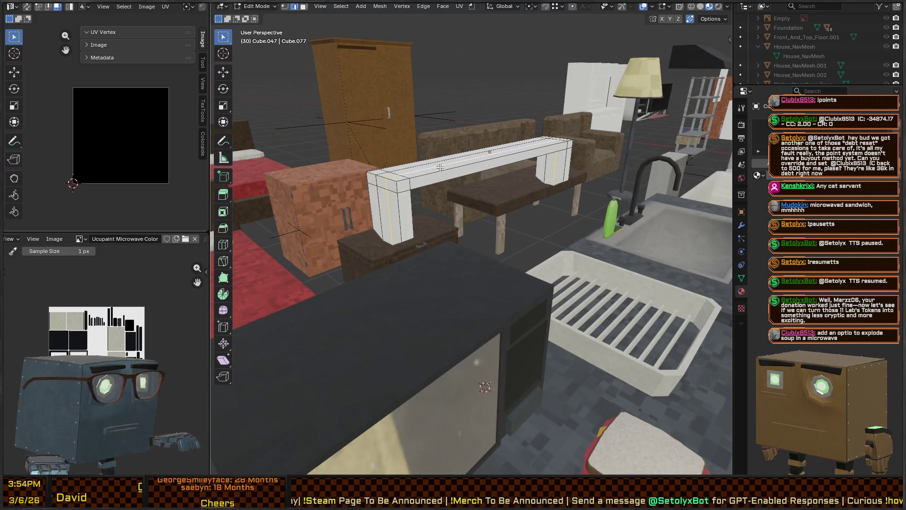
{"action": "middle_click_drag", "start_coordinate": [417, 171], "coordinate": [367, 223]}
{"action": "left_click", "coordinate": [389, 223]}
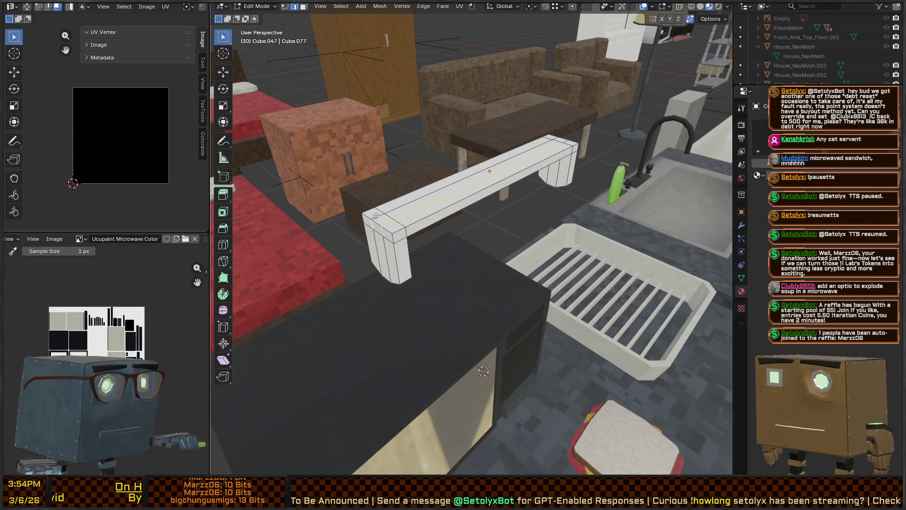
{"action": "middle_click_drag", "start_coordinate": [411, 203], "coordinate": [402, 199]}
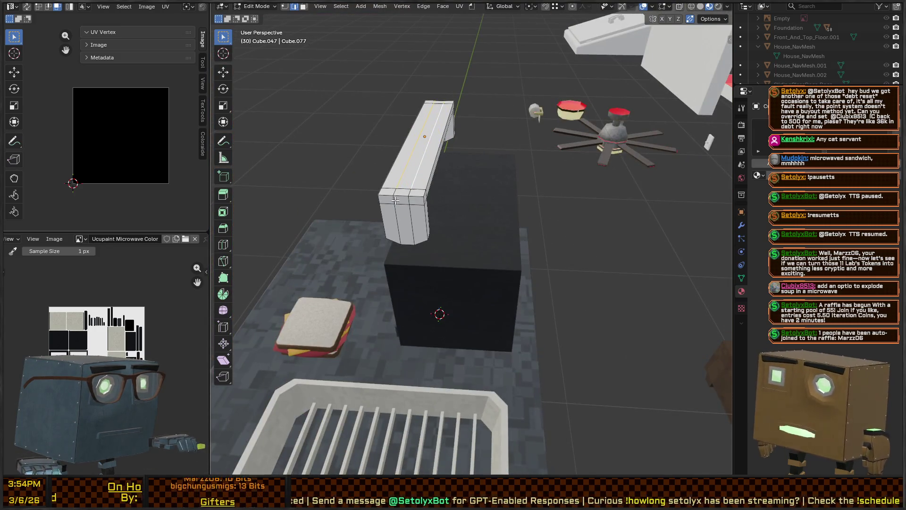
Scale the selected top edges to 0 on X so they line up level
{"action": "key", "text": "s"}
{"action": "key", "text": "x"}
{"action": "key", "text": "0"}
{"action": "key", "text": "Return"}
Inspect the bench from several angles and leave Edit Mode
{"action": "mouse_move", "coordinate": [463, 196]}
{"action": "middle_mouse_down"}
{"action": "mouse_move", "coordinate": [510, 165]}
{"action": "mouse_move", "coordinate": [499, 197]}
{"action": "middle_mouse_up"}
{"action": "scroll", "coordinate": [499, 197], "scroll_direction": "up", "scroll_amount": 3}
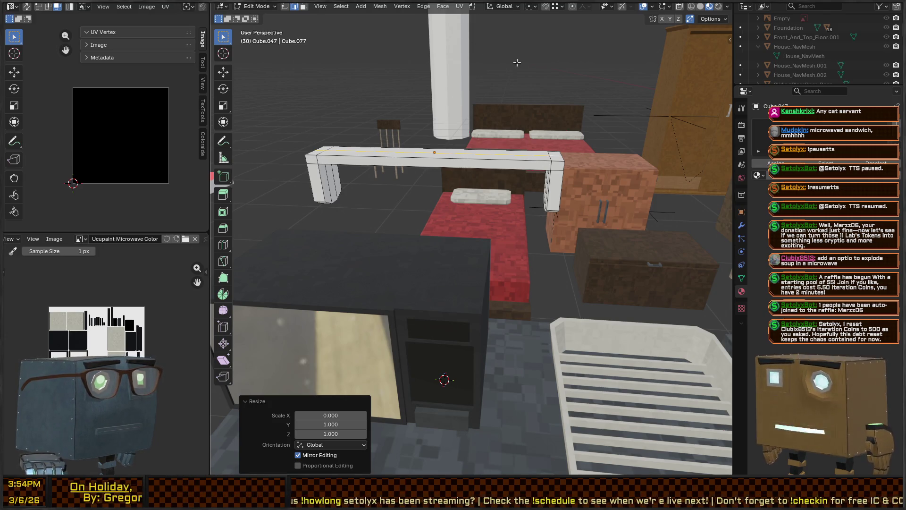
{"action": "middle_click_drag", "start_coordinate": [550, 87], "coordinate": [574, 92]}
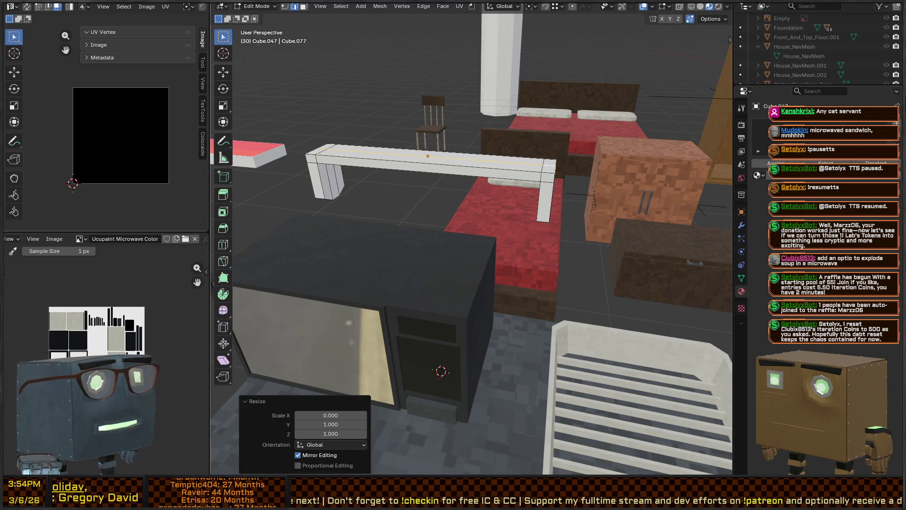
{"action": "mouse_move", "coordinate": [454, 227]}
{"action": "middle_mouse_down"}
{"action": "mouse_move", "coordinate": [460, 143]}
{"action": "mouse_move", "coordinate": [580, 147]}
{"action": "mouse_move", "coordinate": [564, 143]}
{"action": "mouse_move", "coordinate": [530, 181]}
{"action": "mouse_move", "coordinate": [538, 152]}
{"action": "mouse_move", "coordinate": [390, 140]}
{"action": "middle_mouse_up"}
{"action": "key", "text": "Tab"}
{"action": "key", "text": "Tab"}
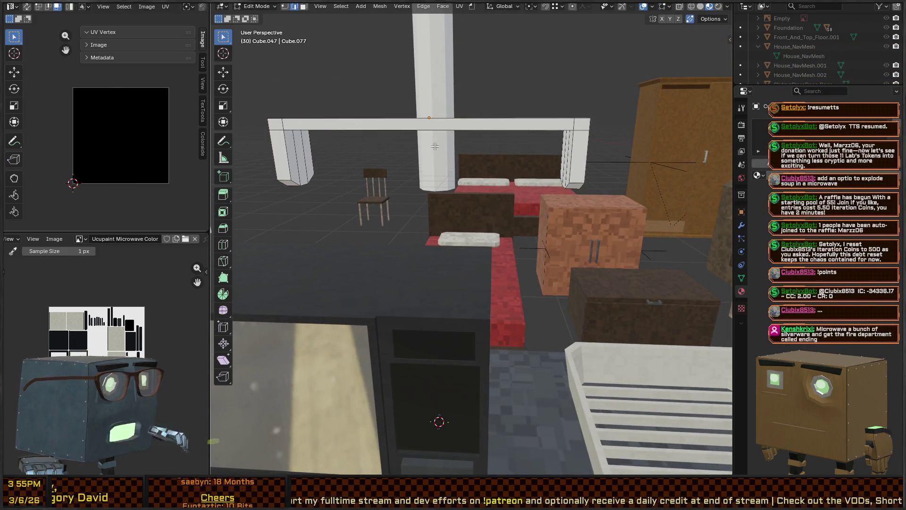
{"action": "mouse_move", "coordinate": [445, 152]}
{"action": "middle_mouse_down"}
{"action": "mouse_move", "coordinate": [465, 169]}
{"action": "mouse_move", "coordinate": [461, 157]}
{"action": "mouse_move", "coordinate": [345, 157]}
{"action": "middle_mouse_up"}
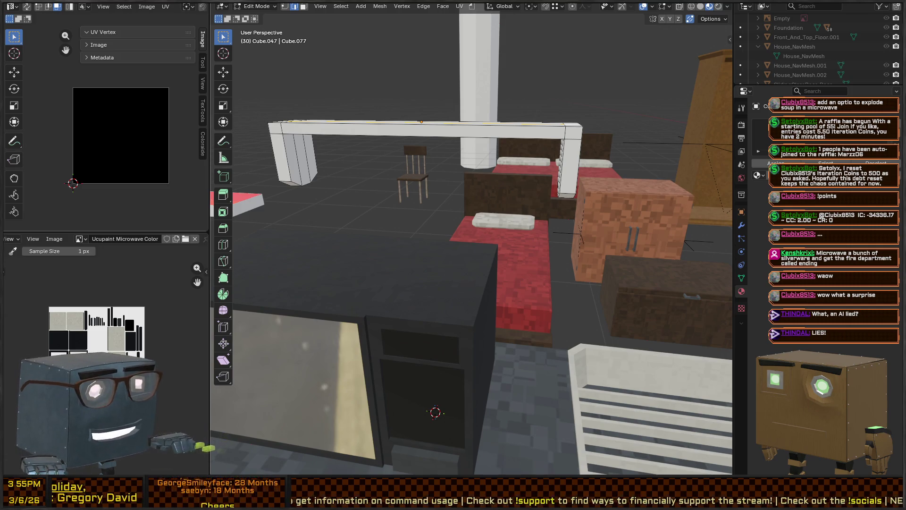
{"action": "mouse_move", "coordinate": [492, 218]}
{"action": "middle_mouse_down"}
{"action": "mouse_move", "coordinate": [566, 155]}
{"action": "mouse_move", "coordinate": [295, 147]}
{"action": "middle_mouse_up"}
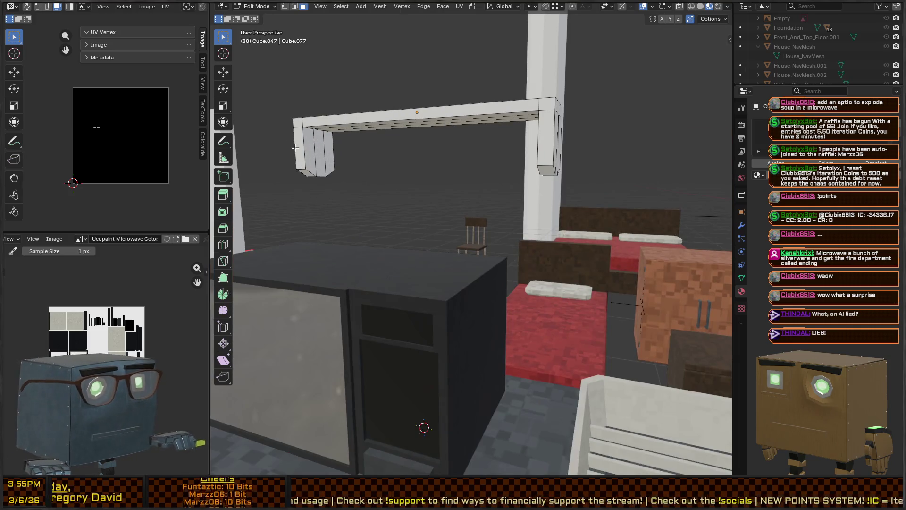
{"action": "mouse_move", "coordinate": [467, 165]}
{"action": "middle_mouse_down"}
{"action": "mouse_move", "coordinate": [467, 141]}
{"action": "mouse_move", "coordinate": [441, 165]}
{"action": "middle_mouse_up"}
Add a Mesh > Cylinder and set it to 6 vertices, moving on to the 0.2 m radius field
{"action": "key", "text": "shift+a"}
{"action": "left_click", "coordinate": [428, 200]}
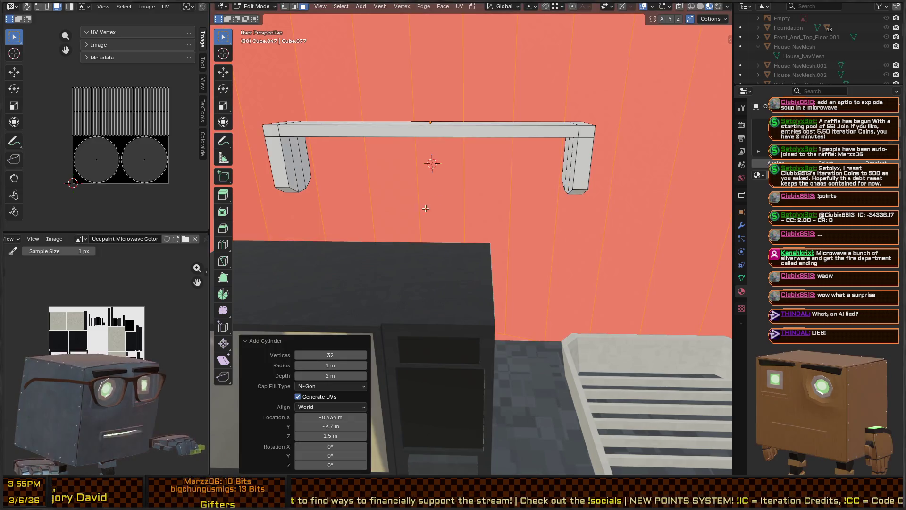
{"action": "left_click", "coordinate": [322, 357]}
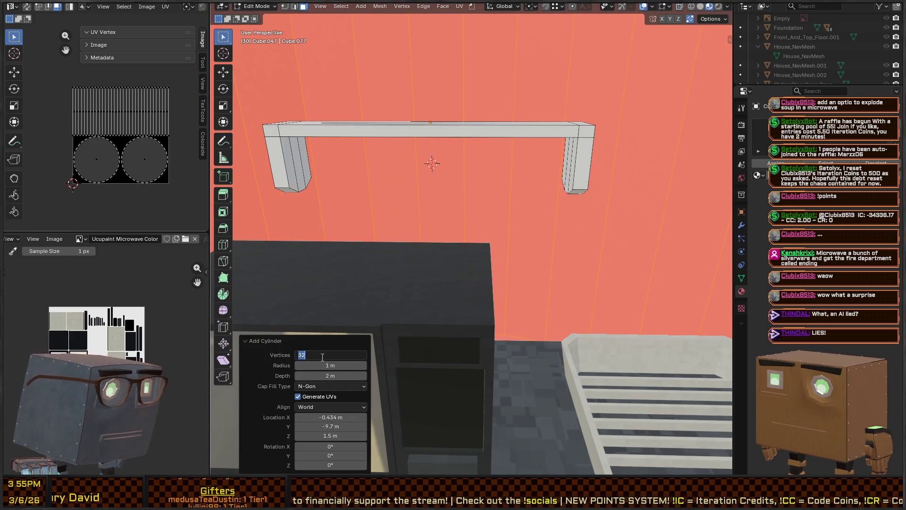
{"action": "type", "text": "6"}
{"action": "key", "text": "Tab"}
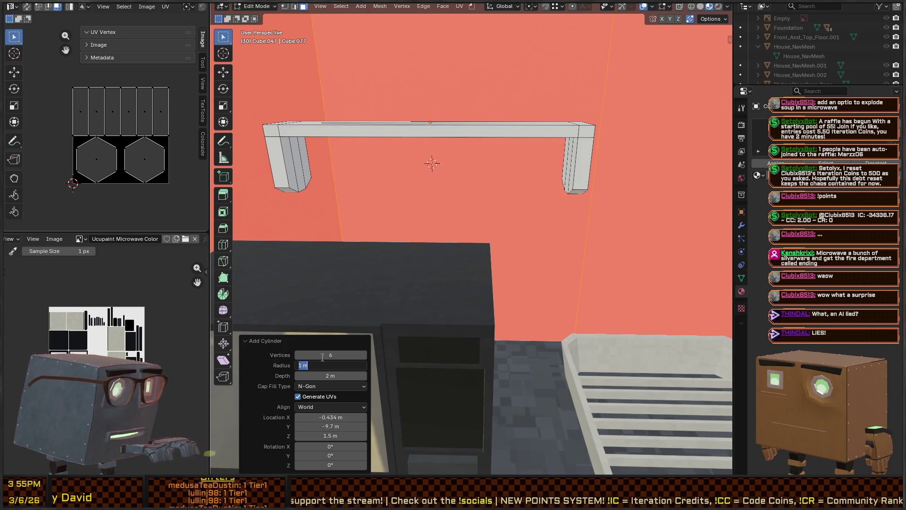
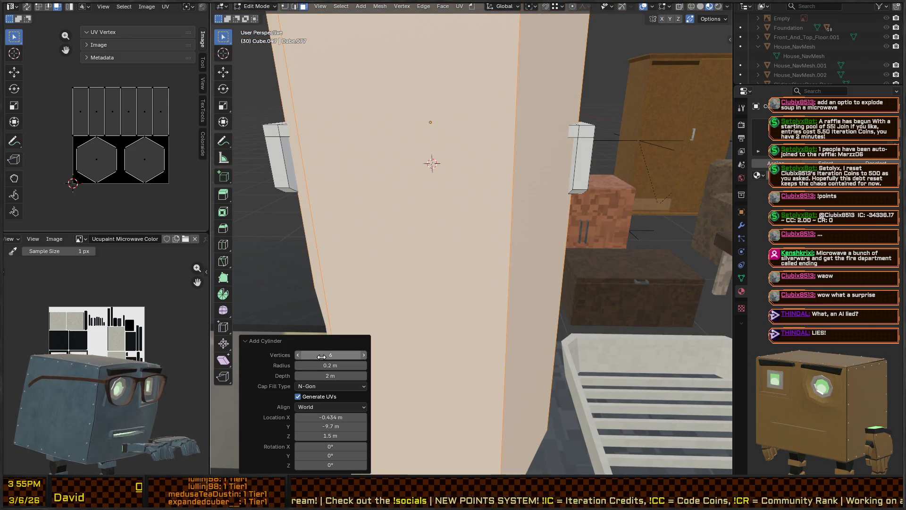
{"action": "scroll", "coordinate": [495, 234], "scroll_direction": "down", "scroll_amount": 3}
{"action": "scroll", "coordinate": [496, 234], "scroll_direction": "down", "scroll_amount": 3}
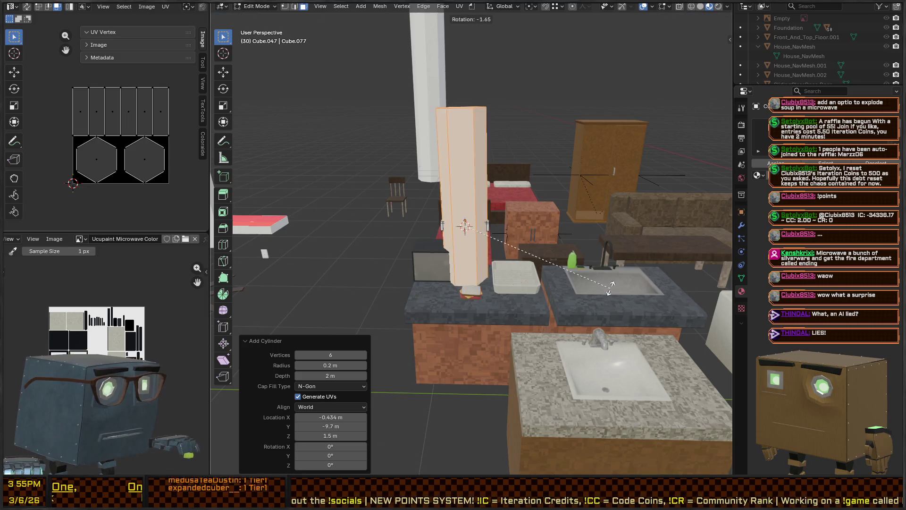
Shrink the new cylinder to about 0.17 and rotate it 90° about X into a horizontal rod
{"action": "key", "text": "r"}
{"action": "key", "text": "Escape"}
{"action": "type", "text": "s.17"}
{"action": "key", "text": "Return"}
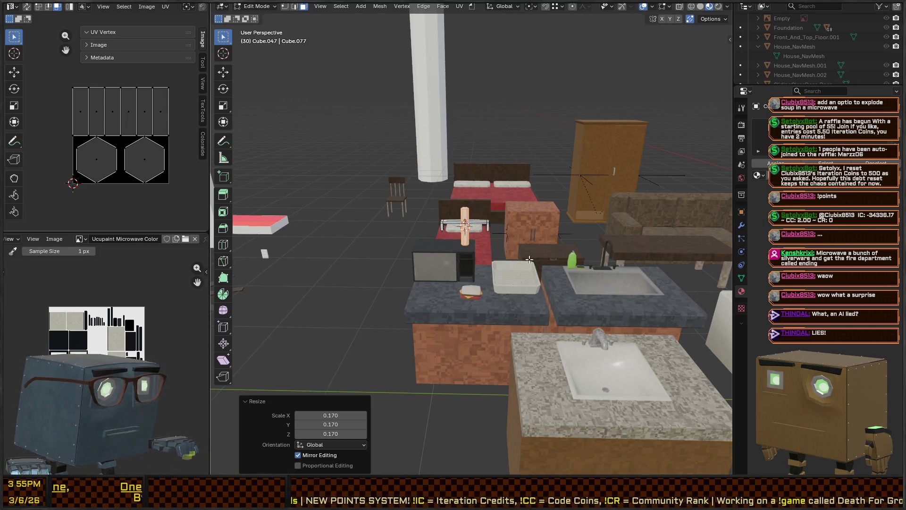
{"action": "scroll", "coordinate": [577, 346], "scroll_direction": "up", "scroll_amount": 3}
{"action": "key", "text": "s"}
{"action": "left_click", "coordinate": [538, 312]}
{"action": "middle_click_drag", "start_coordinate": [538, 311], "coordinate": [469, 288]}
{"action": "key", "text": "r"}
{"action": "key", "text": "x"}
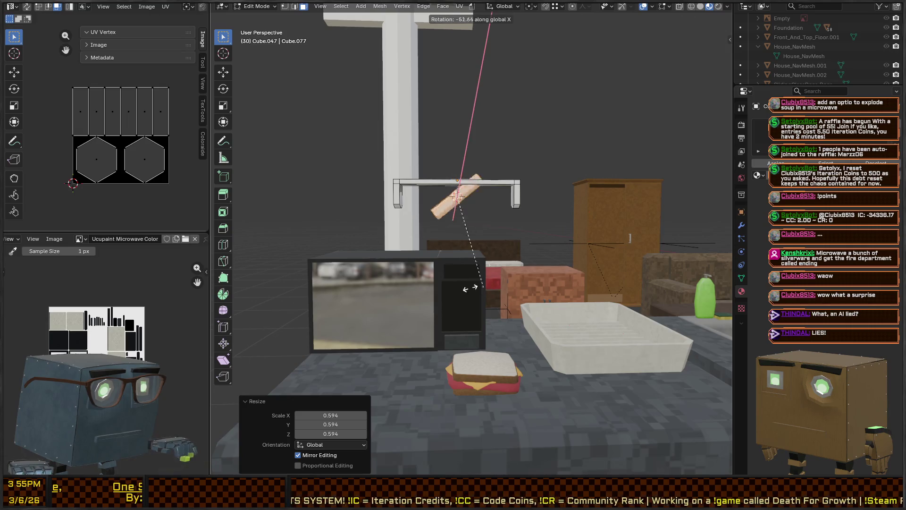
{"action": "key", "text": "Return"}
Lengthen the rod along Y and thicken it while keeping its length fixed
{"action": "key", "text": "s"}
{"action": "key", "text": "y"}
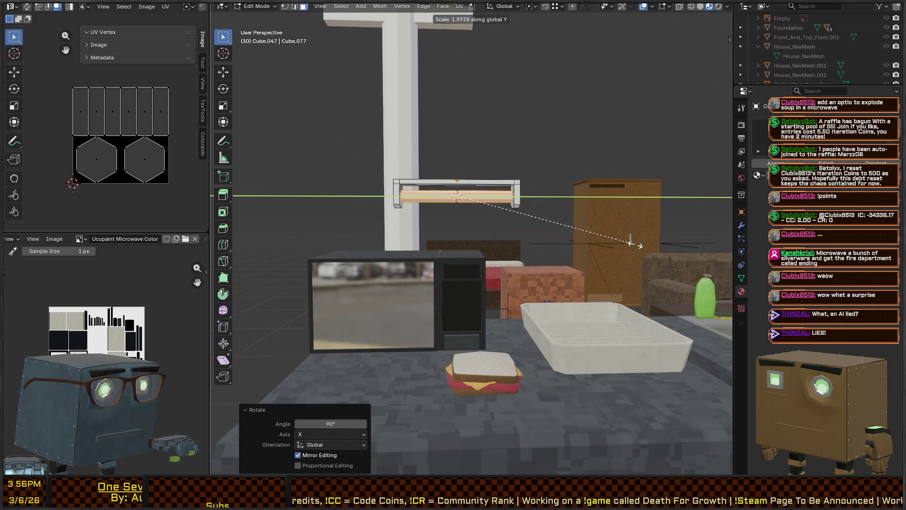
{"action": "key", "text": "Return"}
{"action": "mouse_move", "coordinate": [630, 243]}
{"action": "middle_mouse_down"}
{"action": "mouse_move", "coordinate": [491, 202]}
{"action": "mouse_move", "coordinate": [418, 204]}
{"action": "mouse_move", "coordinate": [463, 212]}
{"action": "mouse_move", "coordinate": [399, 205]}
{"action": "middle_mouse_up"}
{"action": "key", "text": "s"}
{"action": "key", "text": "shift+y"}
{"action": "key", "text": "Return"}
Move the rod along Z to sit between the dispenser's arms, with a small downward nudge
{"action": "key", "text": "g"}
{"action": "key", "text": "z"}
{"action": "key", "text": "Return"}
{"action": "key", "text": "g"}
{"action": "key", "text": "z"}
{"action": "key", "text": "Return"}
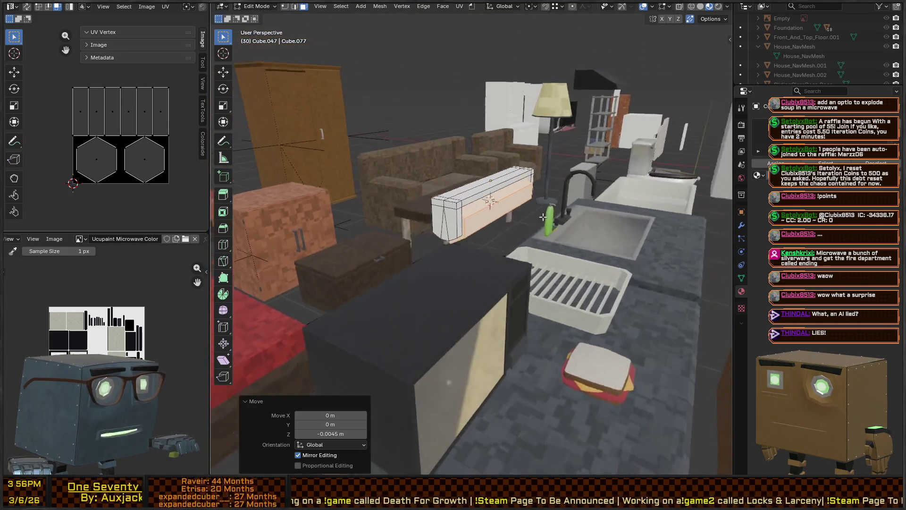
Pull the dispenser's bottom face down along its normal to extend the front panel
{"action": "left_click", "coordinate": [399, 206]}
{"action": "scroll", "coordinate": [396, 202], "scroll_direction": "down", "scroll_amount": 3}
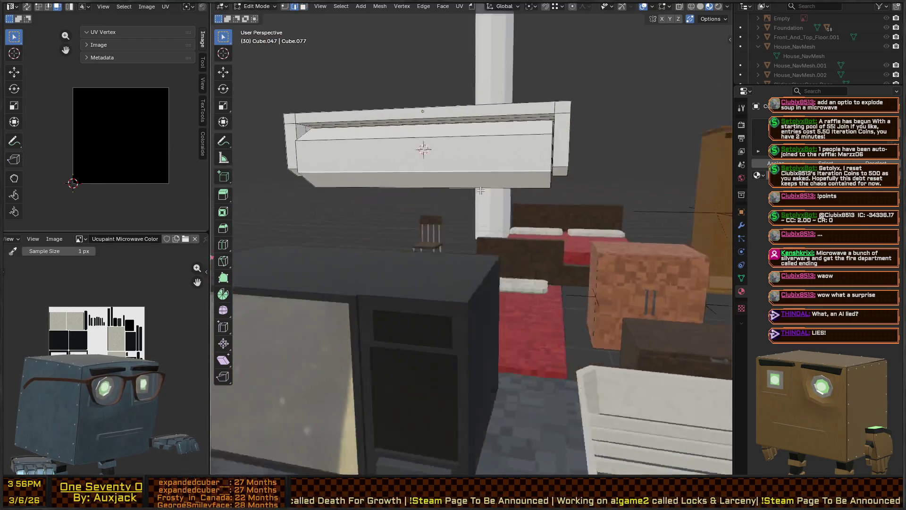
{"action": "scroll", "coordinate": [389, 196], "scroll_direction": "down", "scroll_amount": 3}
{"action": "scroll", "coordinate": [380, 190], "scroll_direction": "down", "scroll_amount": 2}
{"action": "middle_click_drag", "start_coordinate": [380, 190], "coordinate": [439, 199]}
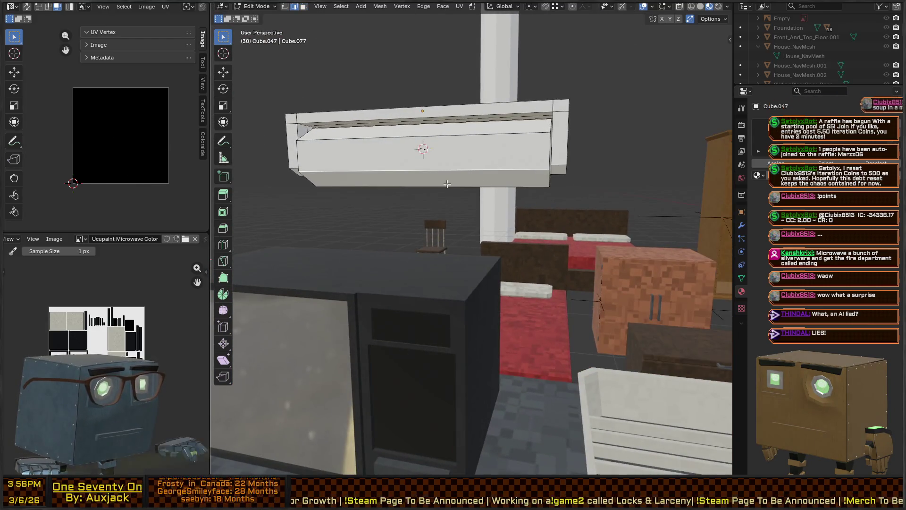
{"action": "left_click", "coordinate": [443, 183]}
{"action": "key", "text": "g"}
{"action": "key", "text": "z"}
{"action": "key", "text": "z"}
{"action": "left_click", "coordinate": [446, 220]}
Recalculate the front faces' normals to point outward and return to object mode
{"action": "left_click", "coordinate": [418, 189]}
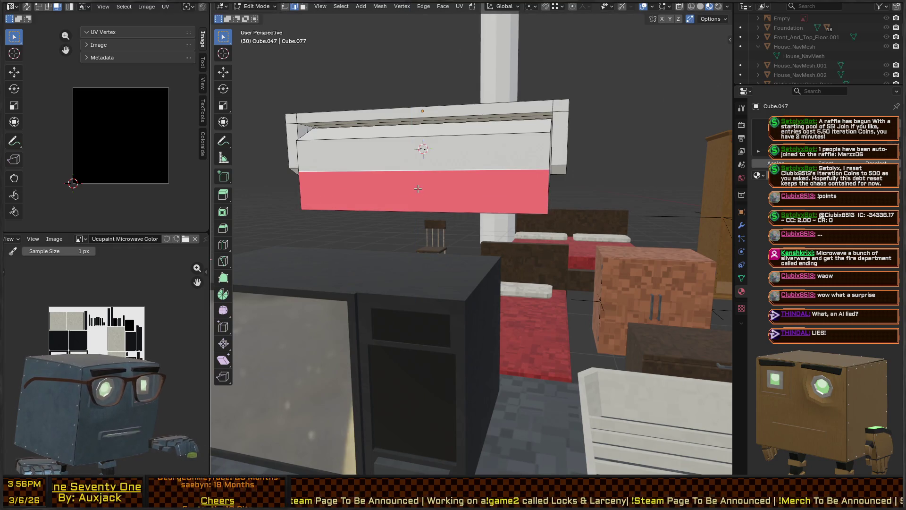
{"action": "left_click", "coordinate": [418, 189]}
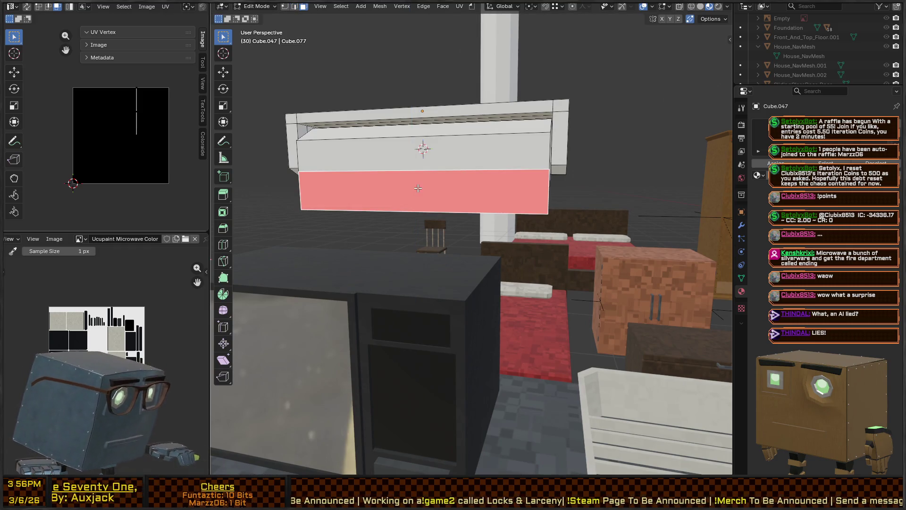
{"action": "key", "text": "shift+n"}
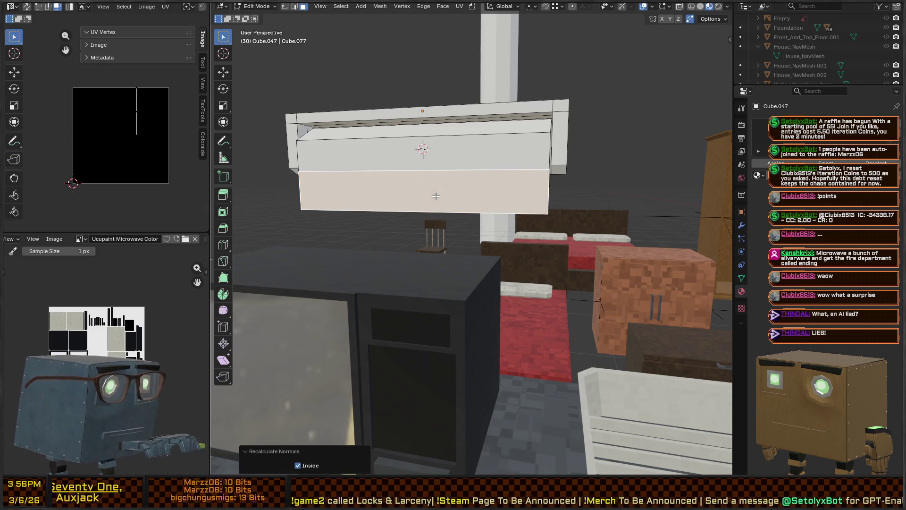
{"action": "key", "text": "Tab"}
{"action": "mouse_move", "coordinate": [400, 156]}
{"action": "middle_mouse_down"}
{"action": "mouse_move", "coordinate": [348, 137]}
{"action": "mouse_move", "coordinate": [455, 139]}
{"action": "mouse_move", "coordinate": [507, 167]}
{"action": "mouse_move", "coordinate": [497, 170]}
{"action": "middle_mouse_up"}
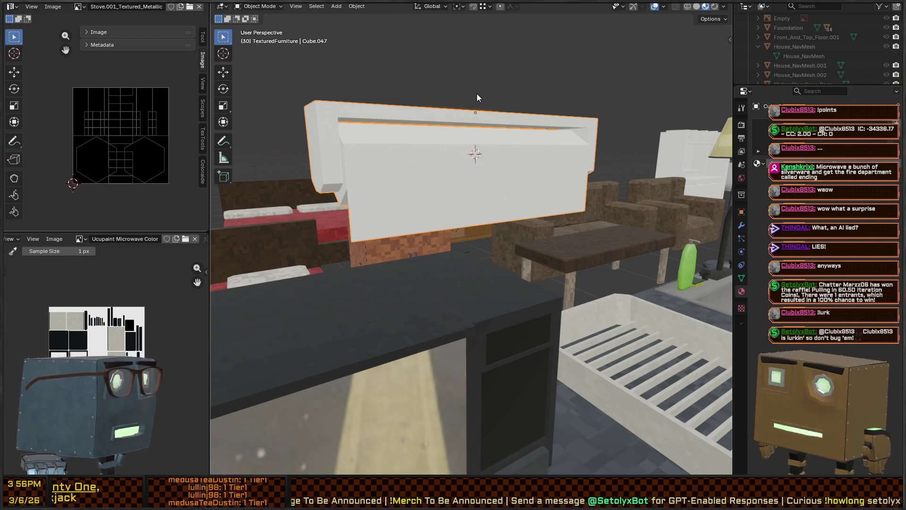
Enter edit mode on the dispenser and select the top face plus all faces coplanar with it
{"action": "middle_click_drag", "start_coordinate": [479, 111], "coordinate": [482, 102]}
{"action": "key", "text": "Tab"}
{"action": "left_click", "coordinate": [391, 123]}
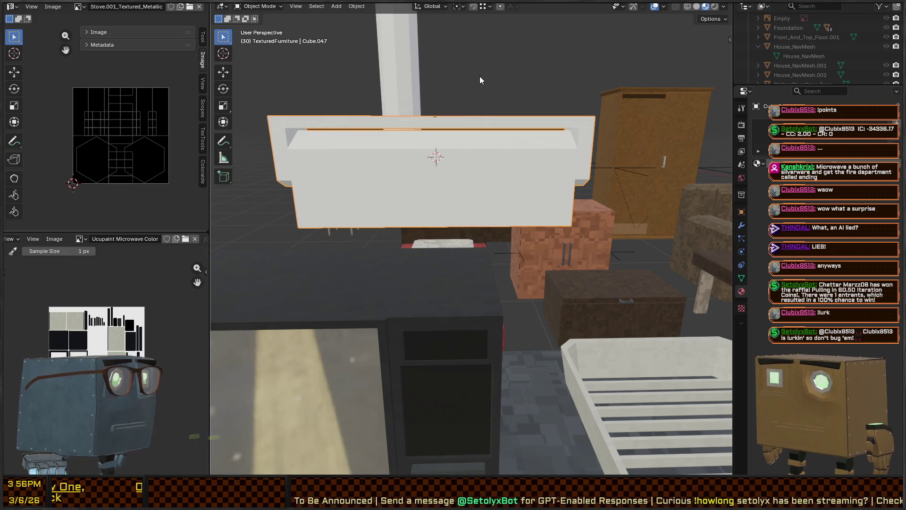
{"action": "mouse_move", "coordinate": [491, 76]}
{"action": "middle_mouse_down"}
{"action": "mouse_move", "coordinate": [468, 112]}
{"action": "mouse_move", "coordinate": [491, 122]}
{"action": "mouse_move", "coordinate": [461, 170]}
{"action": "middle_mouse_up"}
{"action": "key", "text": "Tab"}
{"action": "left_click", "coordinate": [418, 158]}
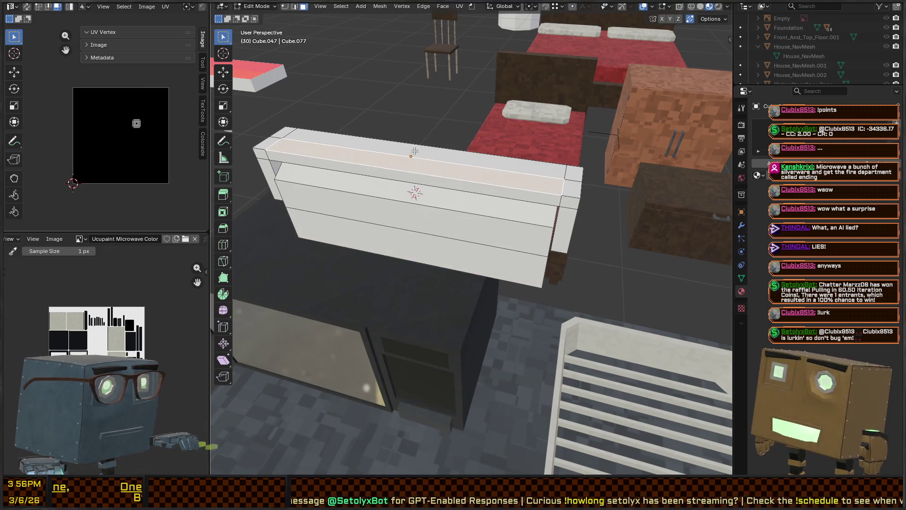
{"action": "key", "text": "shift+g"}
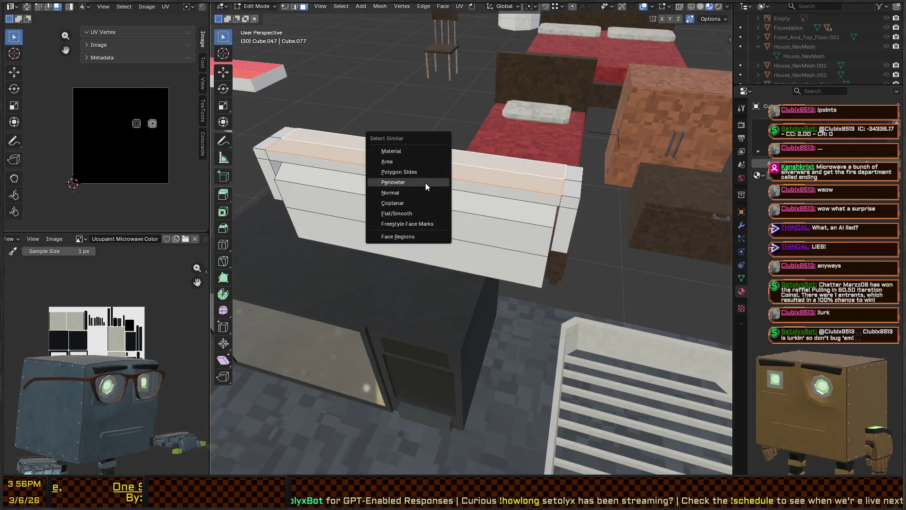
{"action": "left_click", "coordinate": [420, 203]}
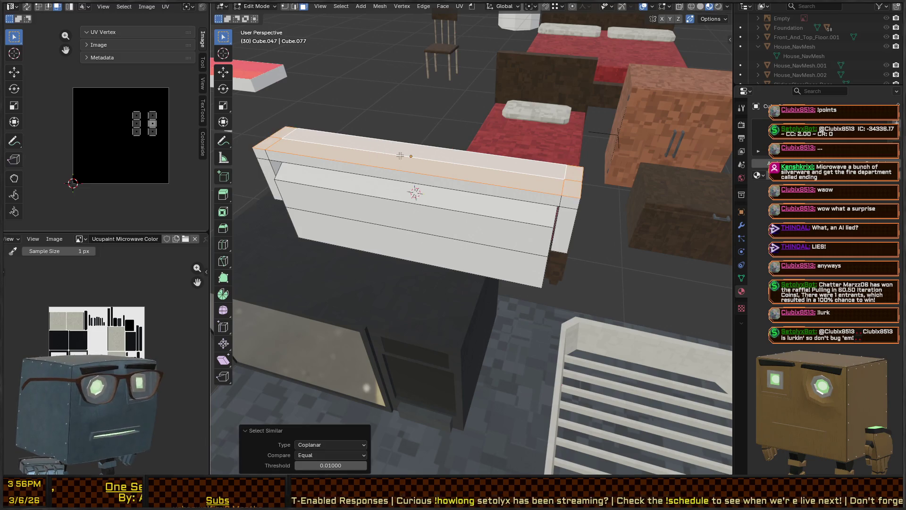
Delete the selected top faces, check the open housing in object mode, and re-enter edit mode
{"action": "middle_click_drag", "start_coordinate": [421, 205], "coordinate": [411, 163]}
{"action": "key", "text": "x"}
{"action": "left_click", "coordinate": [399, 160]}
{"action": "mouse_move", "coordinate": [430, 202]}
{"action": "middle_mouse_down"}
{"action": "mouse_move", "coordinate": [403, 126]}
{"action": "mouse_move", "coordinate": [441, 147]}
{"action": "mouse_move", "coordinate": [435, 141]}
{"action": "mouse_move", "coordinate": [432, 162]}
{"action": "mouse_move", "coordinate": [416, 149]}
{"action": "mouse_move", "coordinate": [432, 135]}
{"action": "middle_mouse_up"}
{"action": "key", "text": "Tab"}
{"action": "left_click", "coordinate": [428, 157]}
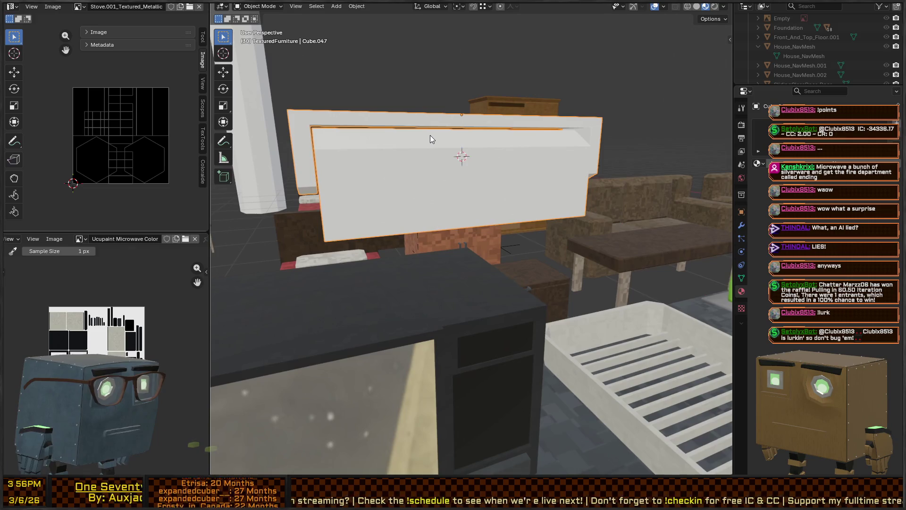
{"action": "scroll", "coordinate": [290, 150], "scroll_direction": "up", "scroll_amount": 5}
{"action": "mouse_move", "coordinate": [289, 153]}
{"action": "middle_mouse_down"}
{"action": "mouse_move", "coordinate": [527, 204]}
{"action": "mouse_move", "coordinate": [442, 192]}
{"action": "middle_mouse_up"}
{"action": "key", "text": "Tab"}
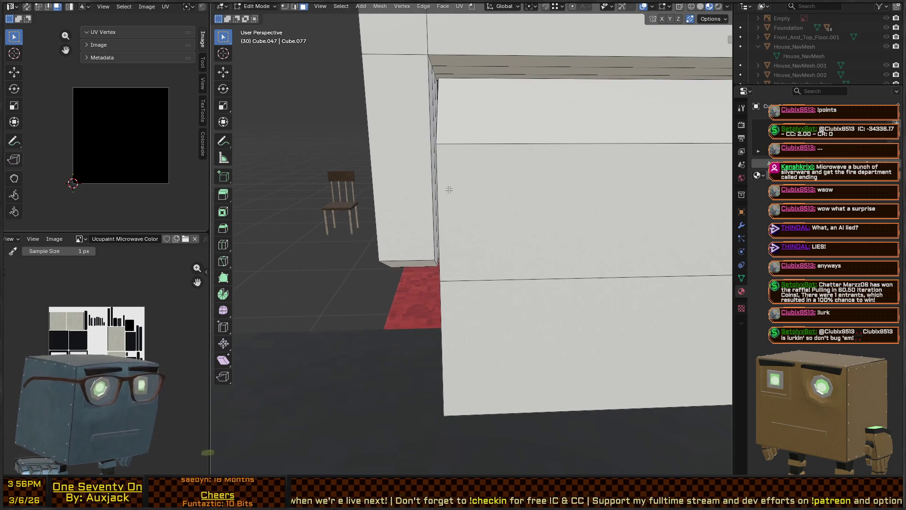
Add a cube to the mesh and scale it down to a small box piece
{"action": "key", "text": "shift+a"}
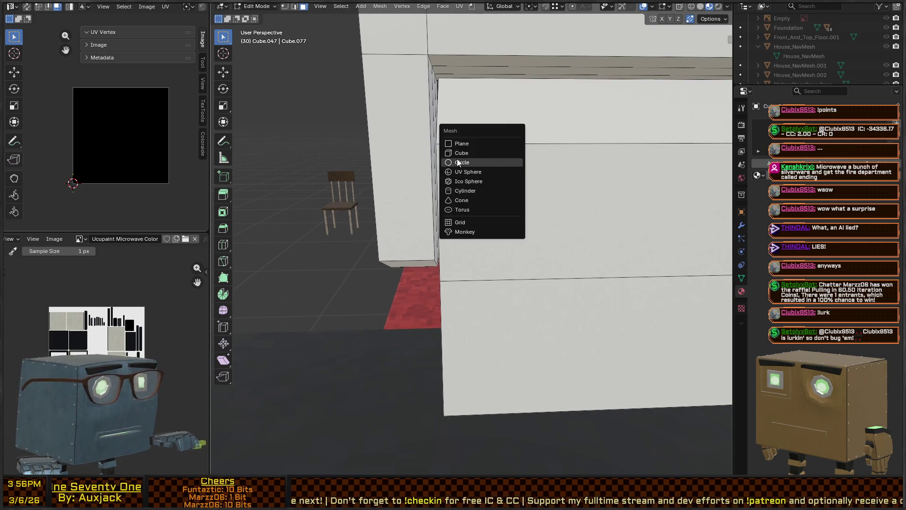
{"action": "left_click", "coordinate": [460, 153]}
{"action": "key", "text": "KP_Decimal"}
{"action": "scroll", "coordinate": [526, 227], "scroll_direction": "down", "scroll_amount": 3}
{"action": "scroll", "coordinate": [509, 206], "scroll_direction": "down", "scroll_amount": 3}
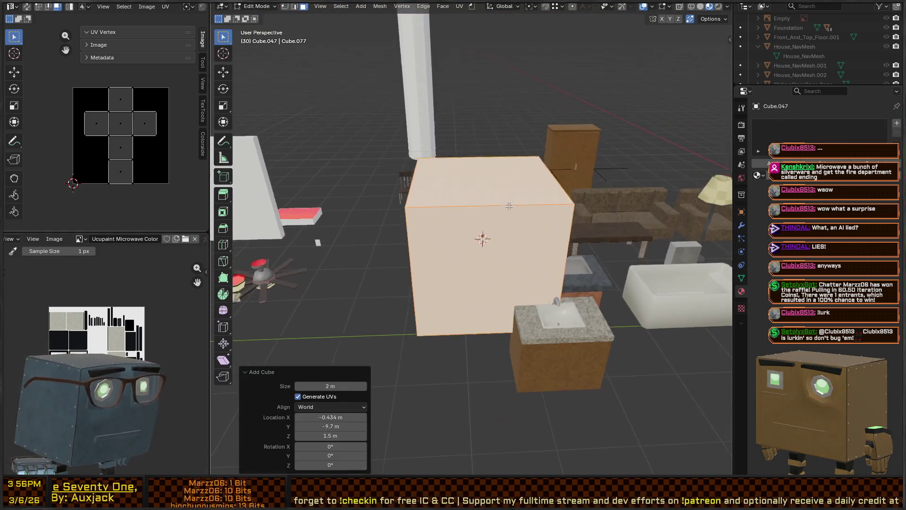
{"action": "key", "text": "s"}
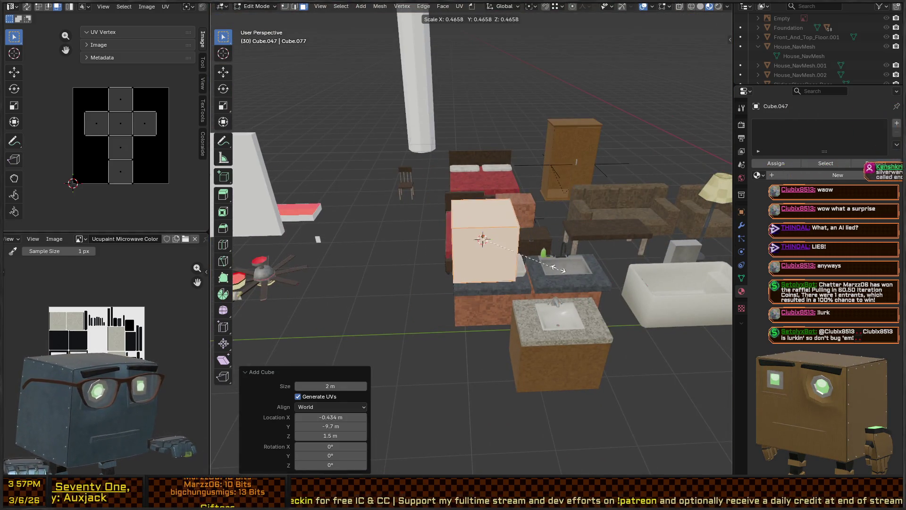
{"action": "left_click", "coordinate": [559, 267]}
{"action": "scroll", "coordinate": [559, 268], "scroll_direction": "up", "scroll_amount": 3}
{"action": "key", "text": "s"}
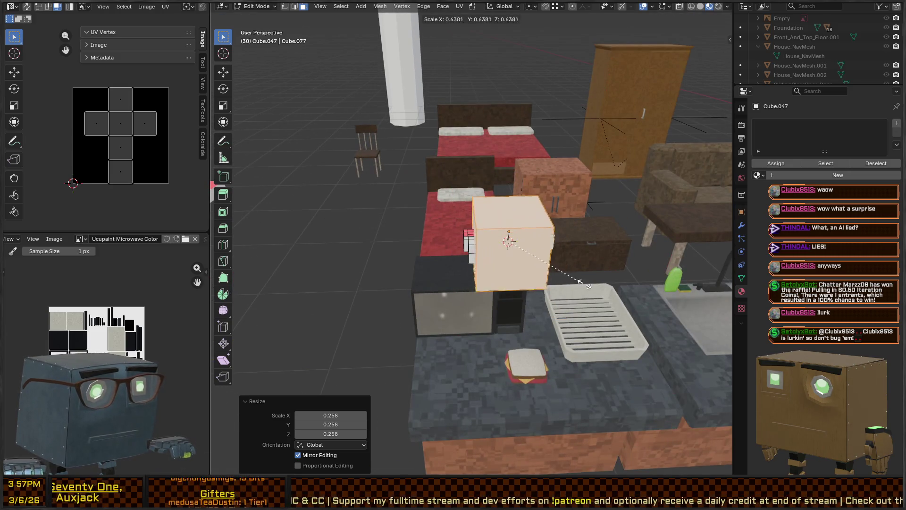
{"action": "left_click", "coordinate": [600, 280]}
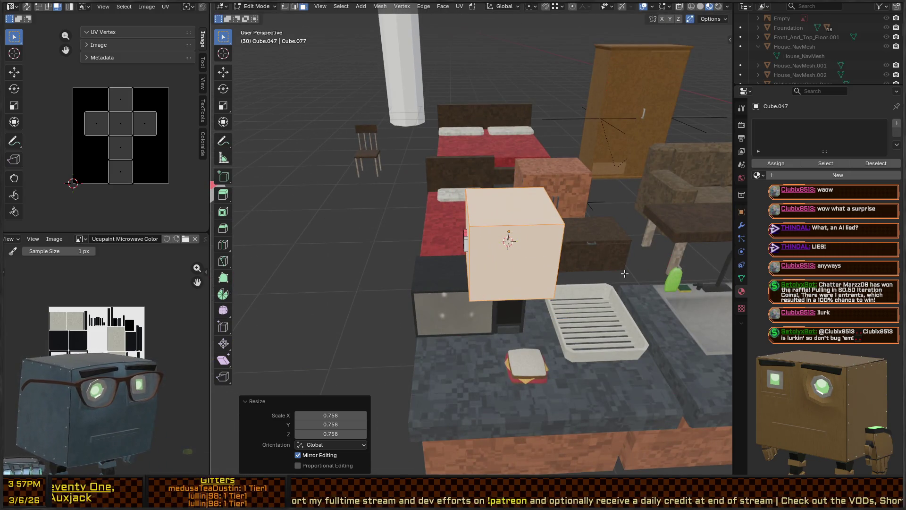
{"action": "key", "text": "KP_Decimal"}
{"action": "scroll", "coordinate": [623, 269], "scroll_direction": "down", "scroll_amount": 3}
{"action": "key", "text": "s"}
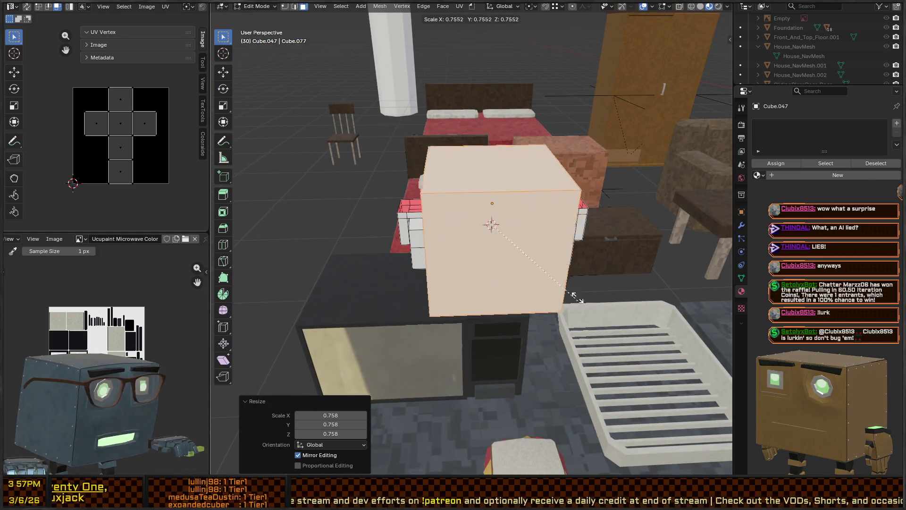
{"action": "left_click", "coordinate": [495, 234]}
{"action": "scroll", "coordinate": [657, 371], "scroll_direction": "up", "scroll_amount": 5}
{"action": "scroll", "coordinate": [658, 371], "scroll_direction": "down", "scroll_amount": 5}
{"action": "key", "text": "s"}
{"action": "left_click", "coordinate": [453, 262]}
Slide the small box to the dispenser's end, shrink it to about 0.301 and enable X-ray view
{"action": "key", "text": "g"}
{"action": "key", "text": "x"}
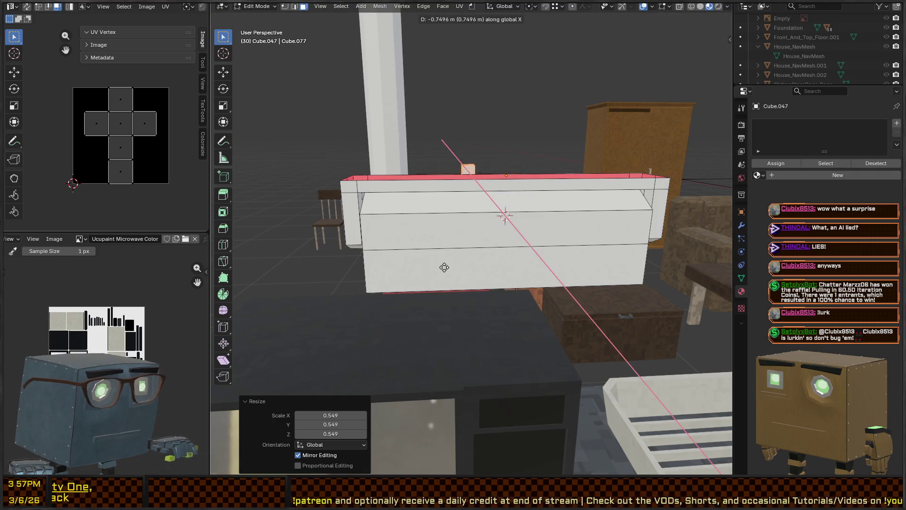
{"action": "left_click", "coordinate": [412, 266]}
{"action": "scroll", "coordinate": [412, 265], "scroll_direction": "up", "scroll_amount": 4}
{"action": "mouse_move", "coordinate": [412, 266]}
{"action": "middle_mouse_down"}
{"action": "mouse_move", "coordinate": [528, 245]}
{"action": "mouse_move", "coordinate": [520, 239]}
{"action": "mouse_move", "coordinate": [597, 242]}
{"action": "middle_mouse_up"}
{"action": "key", "text": "s"}
{"action": "left_click", "coordinate": [539, 225]}
{"action": "key", "text": "alt+z"}
{"action": "scroll", "coordinate": [533, 227], "scroll_direction": "down", "scroll_amount": 3}
Move one face of the box along Y to flatten it into a thin plate
{"action": "mouse_move", "coordinate": [533, 226]}
{"action": "middle_mouse_down"}
{"action": "mouse_move", "coordinate": [517, 209]}
{"action": "mouse_move", "coordinate": [546, 212]}
{"action": "mouse_move", "coordinate": [508, 193]}
{"action": "mouse_move", "coordinate": [488, 206]}
{"action": "mouse_move", "coordinate": [540, 219]}
{"action": "mouse_move", "coordinate": [483, 194]}
{"action": "mouse_move", "coordinate": [518, 218]}
{"action": "middle_mouse_up"}
{"action": "left_click", "coordinate": [518, 209]}
{"action": "key", "text": "g"}
{"action": "key", "text": "x"}
{"action": "key", "text": "y"}
{"action": "left_click", "coordinate": [546, 213]}
{"action": "key", "text": "g"}
{"action": "key", "text": "y"}
{"action": "left_click", "coordinate": [508, 193]}
Delete two of the plate's faces and select the whole connected piece
{"action": "left_click", "coordinate": [485, 202], "text": "shift"}
{"action": "key", "text": "x"}
{"action": "left_click", "coordinate": [527, 217]}
{"action": "key", "text": "ctrl+l"}
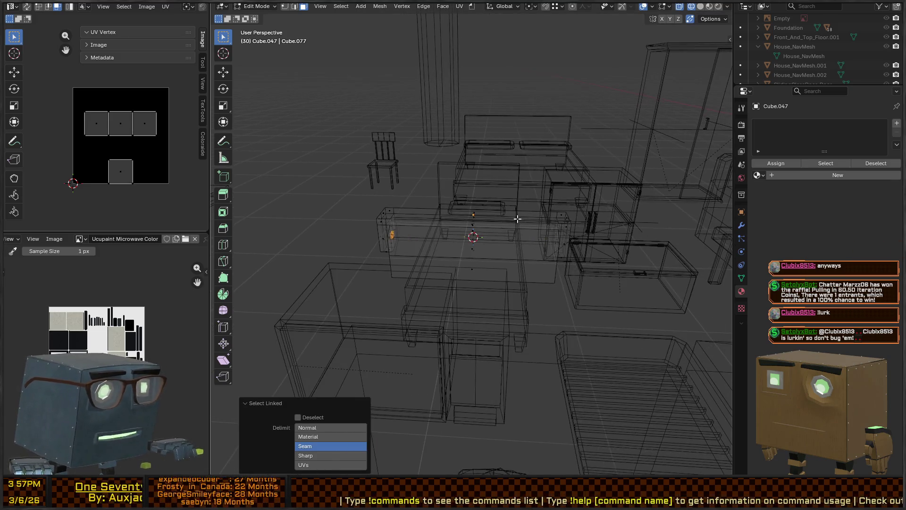
Flip the piece across Y about the 3D cursor, recalculate normals outward and restore textured shading
{"action": "key", "text": "g"}
{"action": "key", "text": "y"}
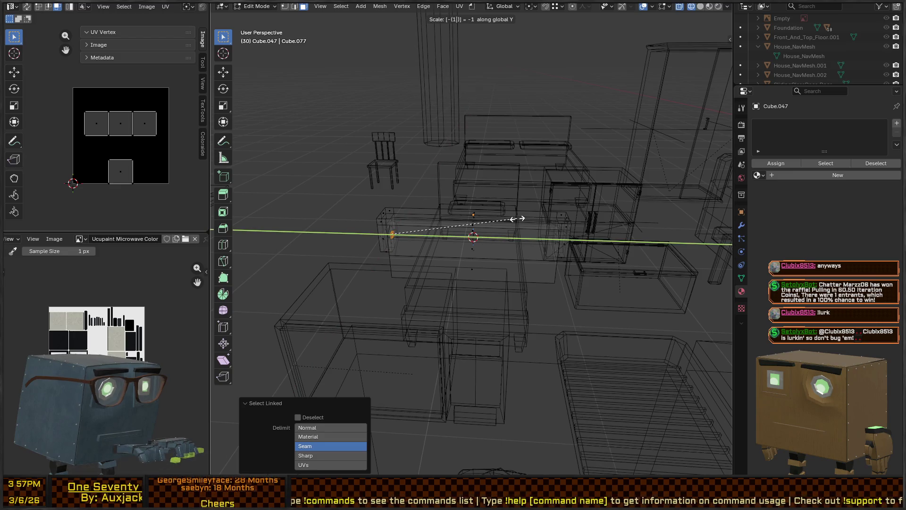
{"action": "key", "text": "Escape"}
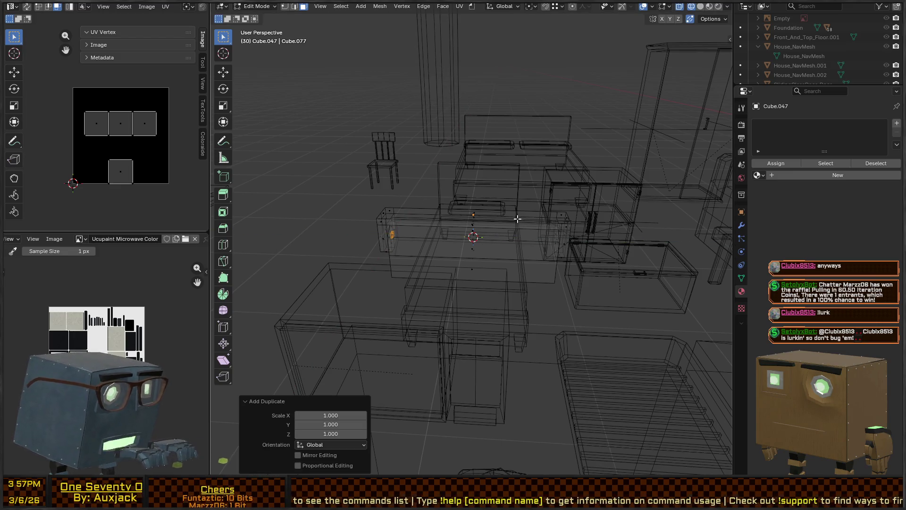
{"action": "key", "text": "period"}
{"action": "left_click", "coordinate": [593, 219]}
{"action": "key", "text": "s"}
{"action": "key", "text": "y"}
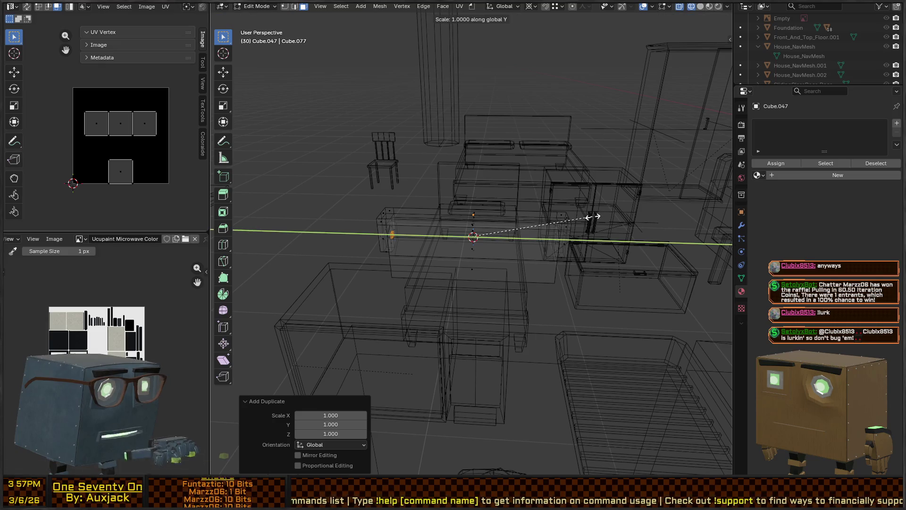
{"action": "key", "text": "Return"}
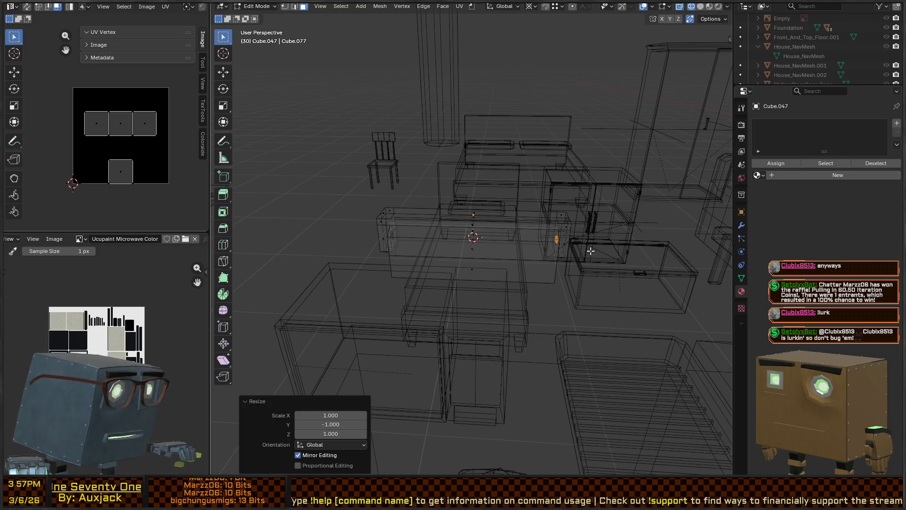
{"action": "key", "text": "shift+n"}
{"action": "key", "text": "shift+z"}
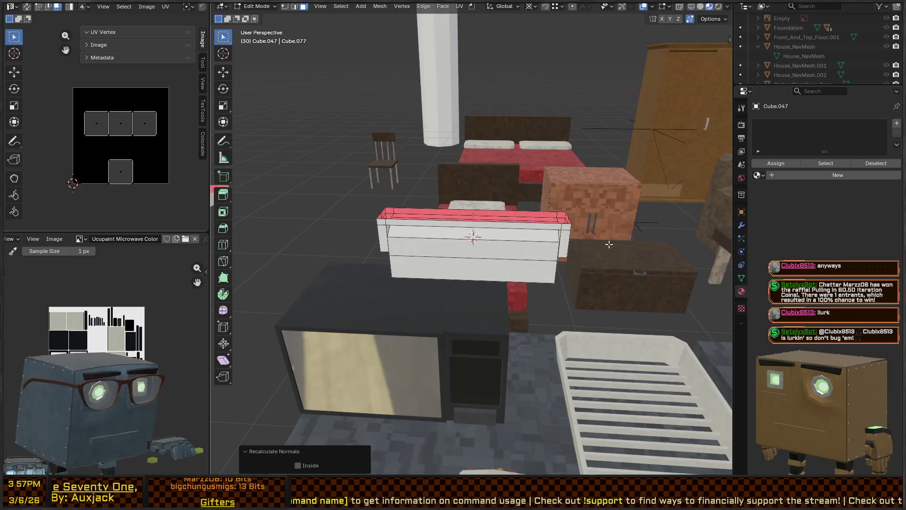
{"action": "scroll", "coordinate": [492, 215], "scroll_direction": "up", "scroll_amount": 2}
{"action": "scroll", "coordinate": [492, 216], "scroll_direction": "up", "scroll_amount": 3}
Select the whole box mesh, unwrap it with Smart UV Project and return to object mode
{"action": "middle_click_drag", "start_coordinate": [492, 215], "coordinate": [410, 265]}
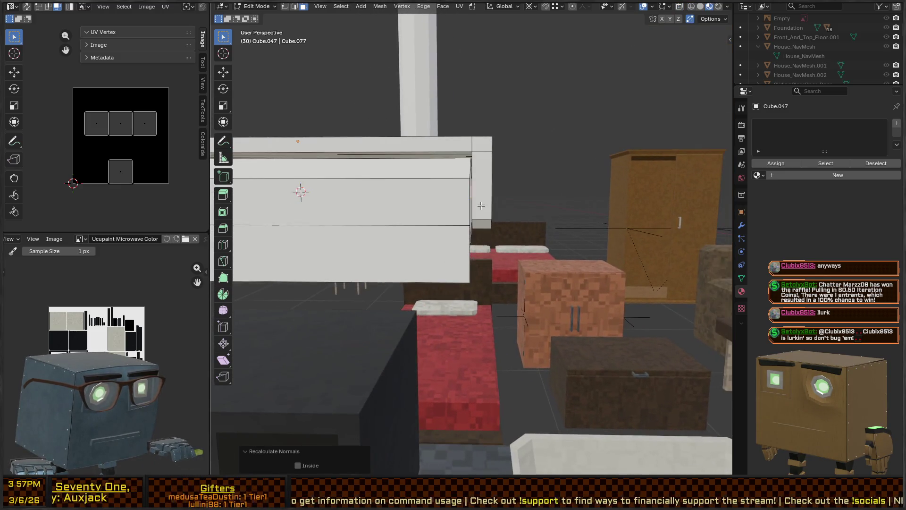
{"action": "scroll", "coordinate": [410, 265], "scroll_direction": "down", "scroll_amount": 3}
{"action": "key", "text": "a"}
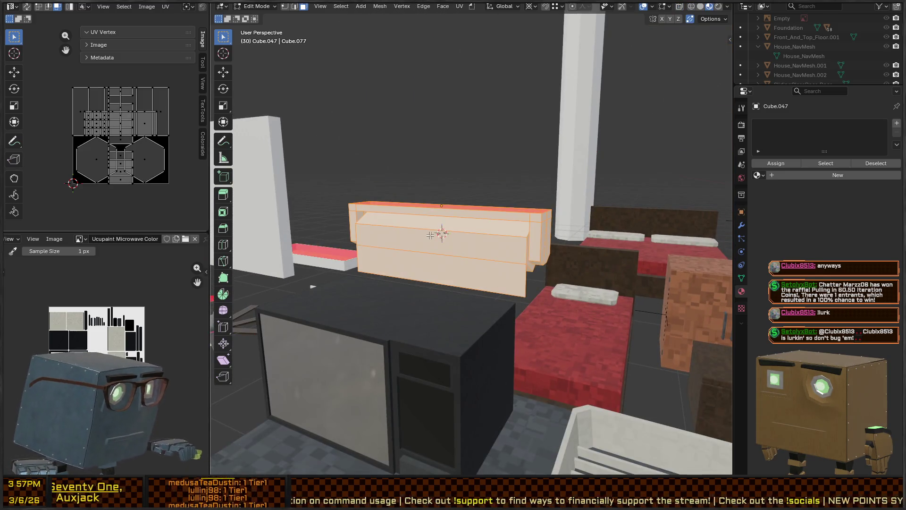
{"action": "key", "text": "u"}
{"action": "left_click", "coordinate": [428, 238]}
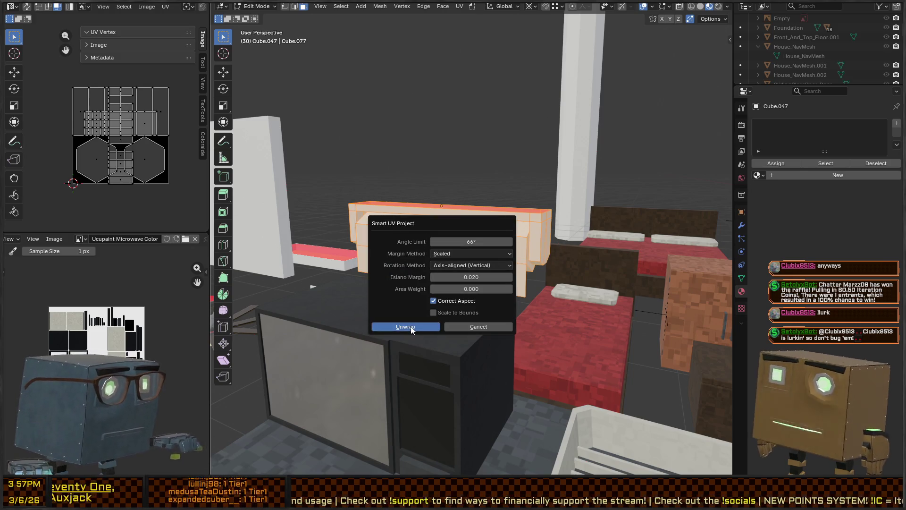
{"action": "left_click", "coordinate": [410, 327]}
{"action": "middle_click_drag", "start_coordinate": [401, 249], "coordinate": [347, 255]}
{"action": "key", "text": "ctrl+Tab"}
{"action": "left_click", "coordinate": [372, 229]}
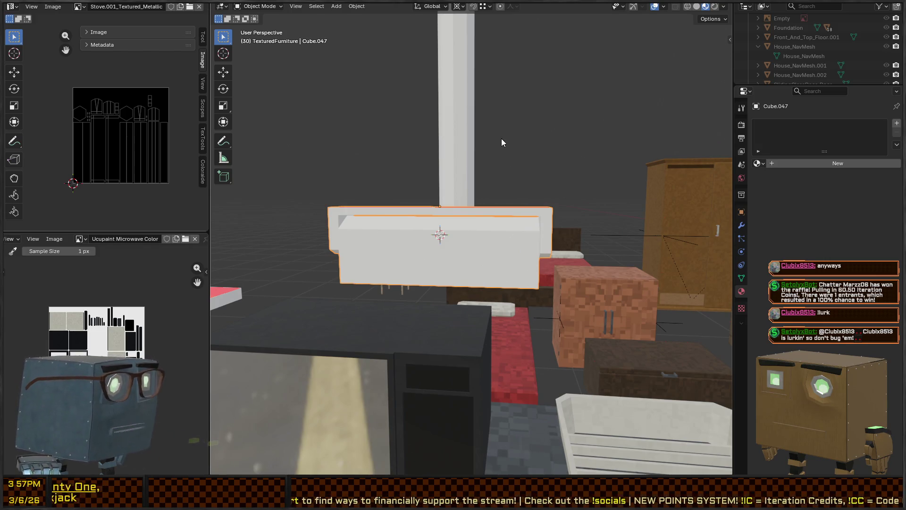
Briefly re-enter edit mode to check the UV layout, then leave it
{"action": "mouse_move", "coordinate": [457, 184]}
{"action": "middle_mouse_down"}
{"action": "mouse_move", "coordinate": [483, 200]}
{"action": "mouse_move", "coordinate": [448, 209]}
{"action": "mouse_move", "coordinate": [498, 233]}
{"action": "mouse_move", "coordinate": [488, 262]}
{"action": "mouse_move", "coordinate": [512, 235]}
{"action": "mouse_move", "coordinate": [543, 224]}
{"action": "middle_mouse_up"}
{"action": "key", "text": "Tab"}
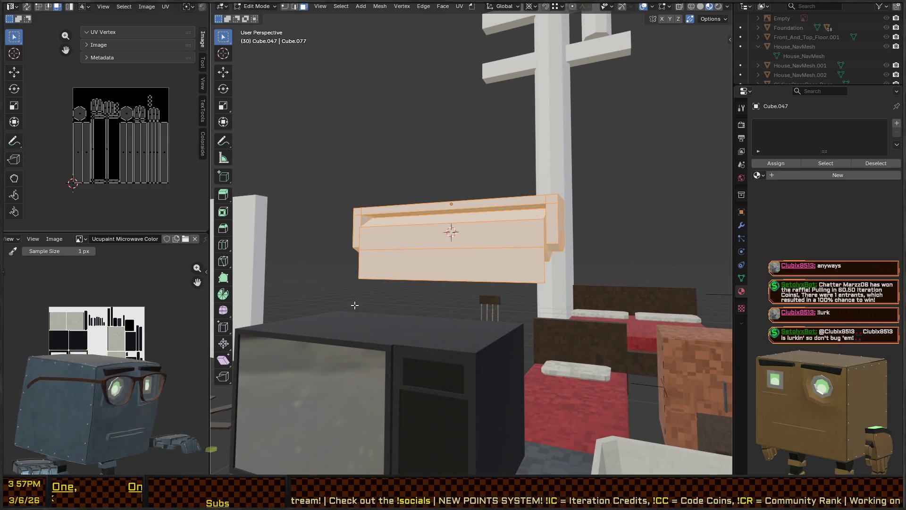
{"action": "key", "text": "Tab"}
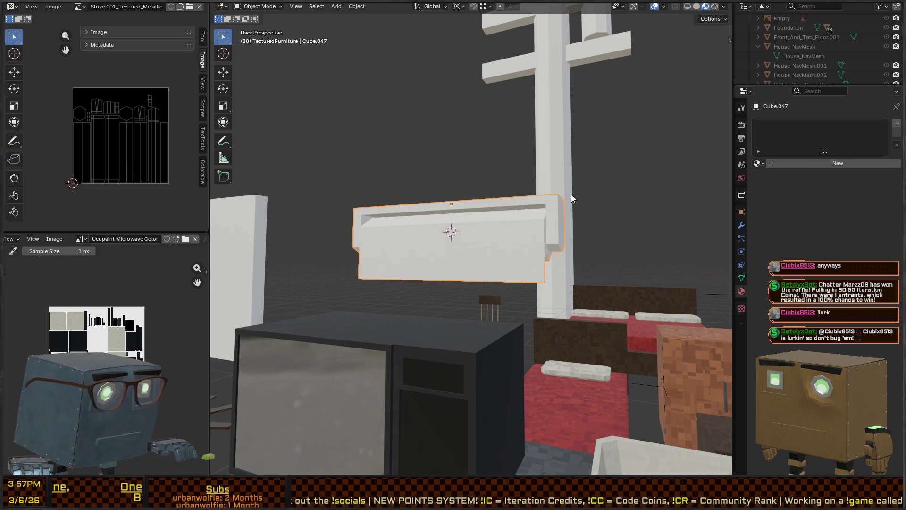
Rename the box to PaperTowelDispenser and show its data properties
{"action": "key", "text": "n"}
{"action": "key", "text": "F2"}
{"action": "type", "text": "perTowelDispenser"}
{"action": "key", "text": "Return"}
{"action": "key", "text": "F2"}
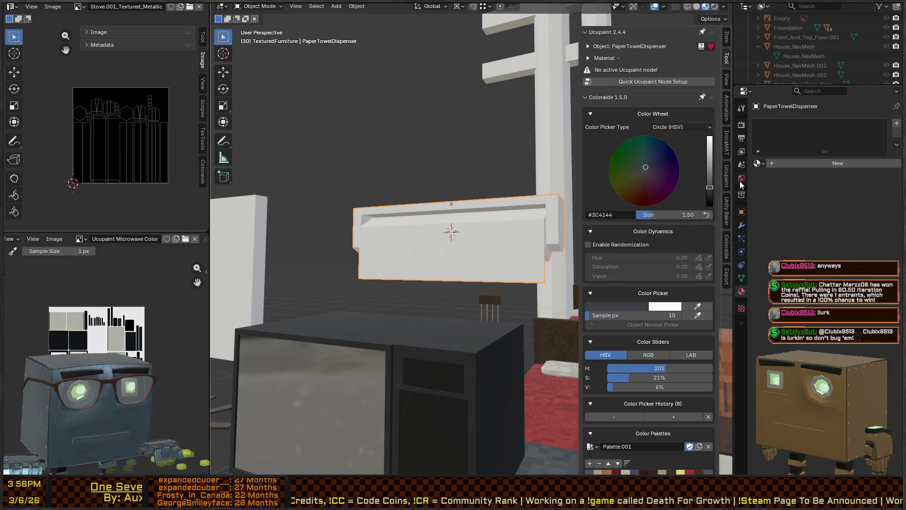
{"action": "left_click", "coordinate": [741, 277]}
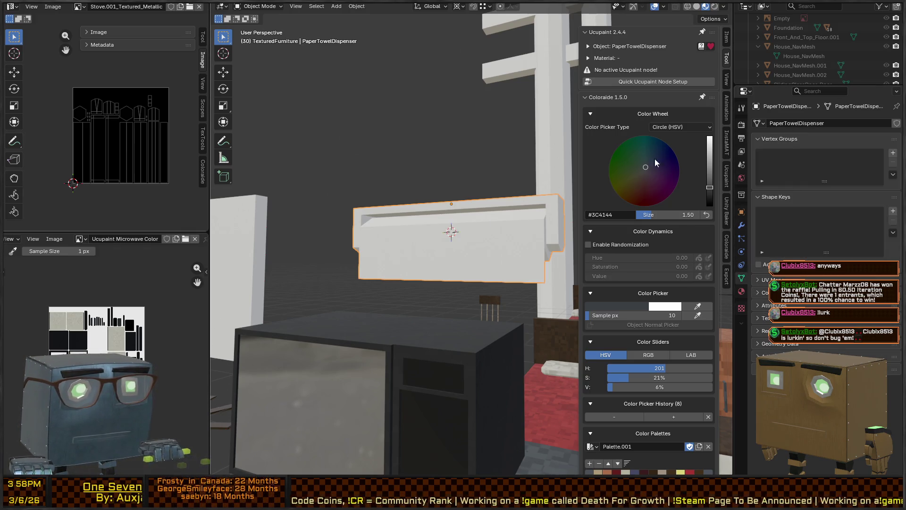
Run the Quick Ucupaint Principled setup and start adding a new image layer
{"action": "left_click", "coordinate": [659, 80]}
{"action": "left_click", "coordinate": [647, 178]}
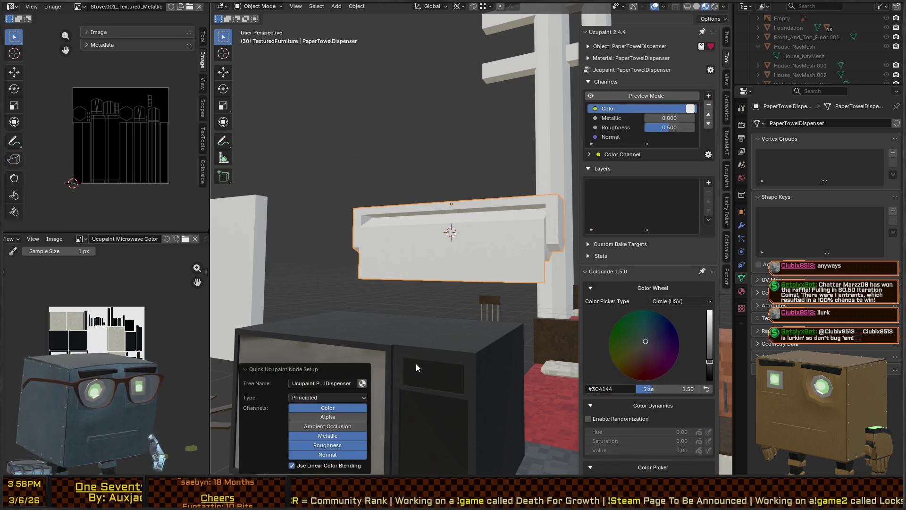
{"action": "left_click", "coordinate": [708, 182]}
{"action": "left_click", "coordinate": [482, 196]}
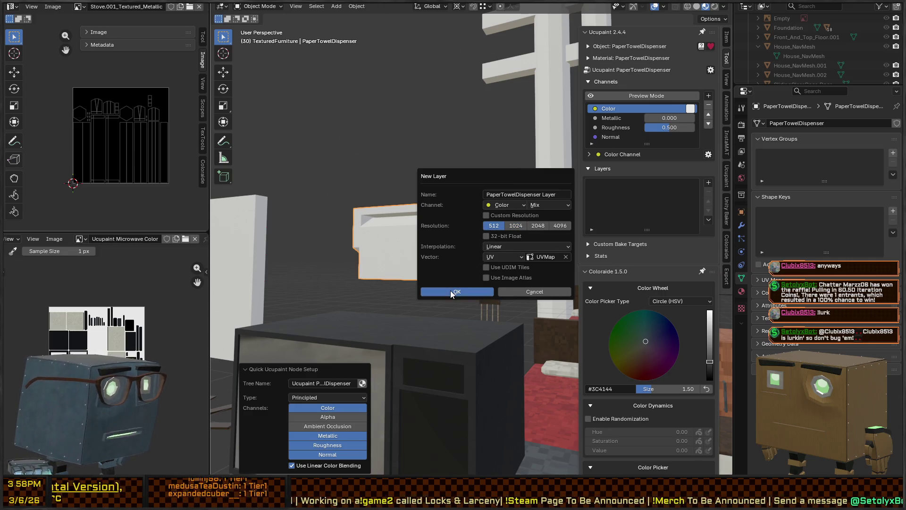
Create the image layer, switch to texture painting and pick the cream colour
{"action": "left_click", "coordinate": [452, 292]}
{"action": "scroll", "coordinate": [441, 285], "scroll_direction": "up", "scroll_amount": 3}
{"action": "key", "text": "ctrl+Tab"}
{"action": "left_click", "coordinate": [467, 225]}
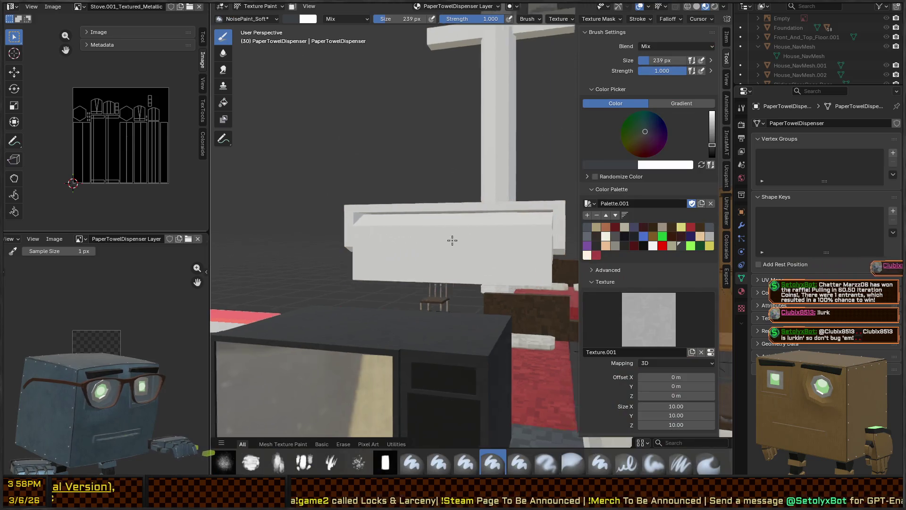
{"action": "middle_click_drag", "start_coordinate": [451, 240], "coordinate": [540, 244]}
{"action": "left_click", "coordinate": [604, 236]}
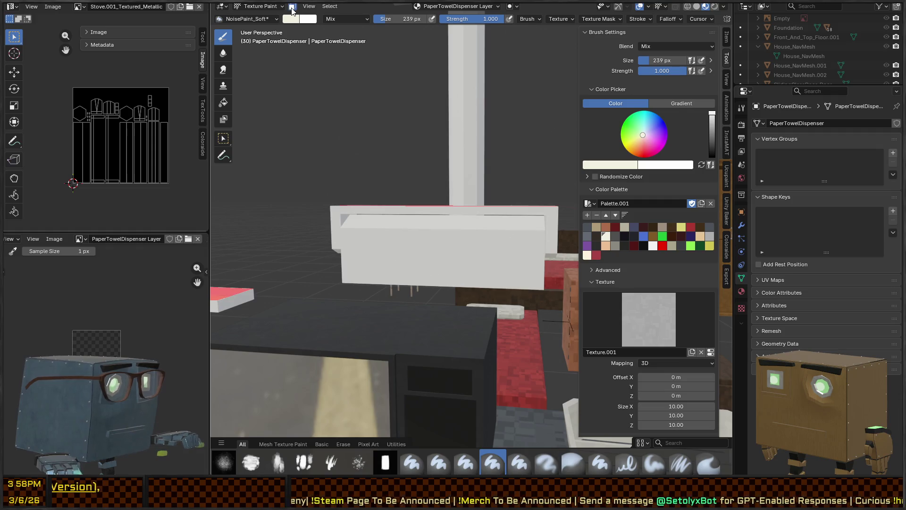
Paint cream noise across the dispenser's front face, undoing and redoing the stroke to compare
{"action": "mouse_move", "coordinate": [514, 237]}
{"action": "middle_mouse_down"}
{"action": "mouse_move", "coordinate": [467, 248]}
{"action": "mouse_move", "coordinate": [495, 267]}
{"action": "mouse_move", "coordinate": [348, 178]}
{"action": "mouse_move", "coordinate": [557, 263]}
{"action": "middle_mouse_up"}
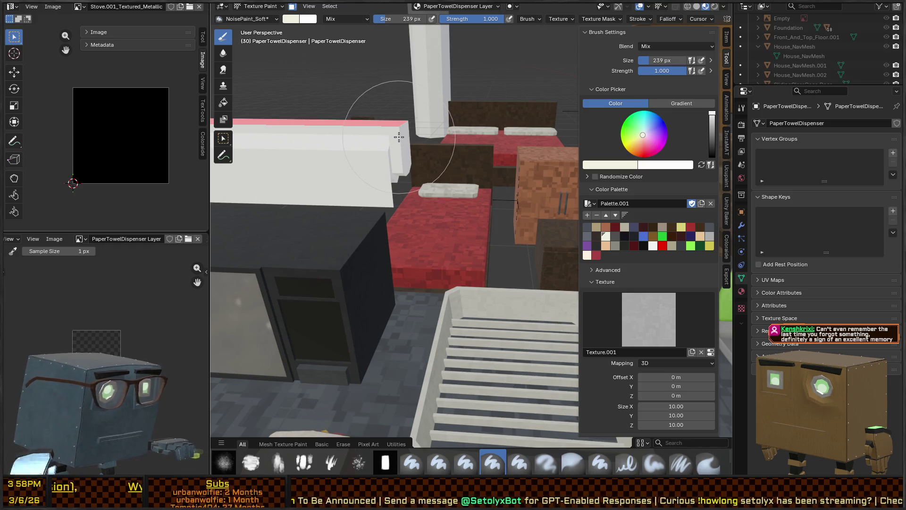
{"action": "left_click_drag", "start_coordinate": [398, 137], "coordinate": [436, 181]}
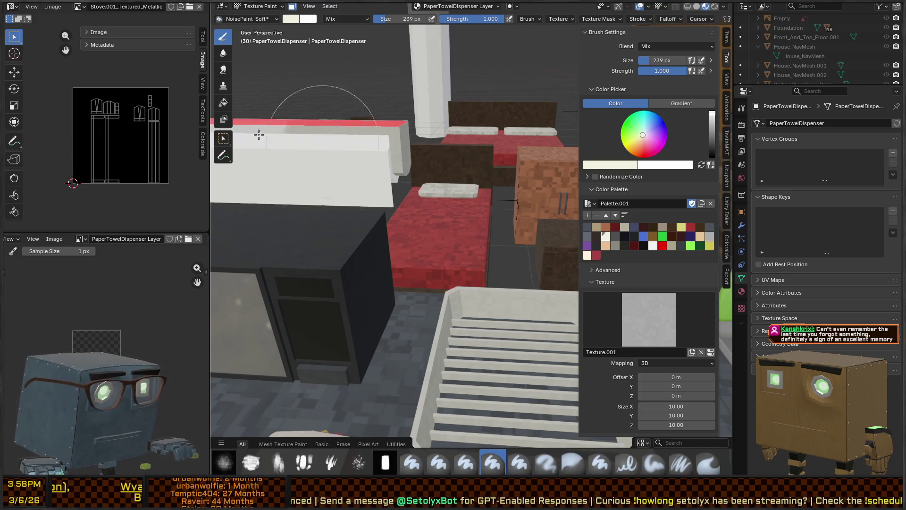
{"action": "scroll", "coordinate": [409, 183], "scroll_direction": "down", "scroll_amount": 3}
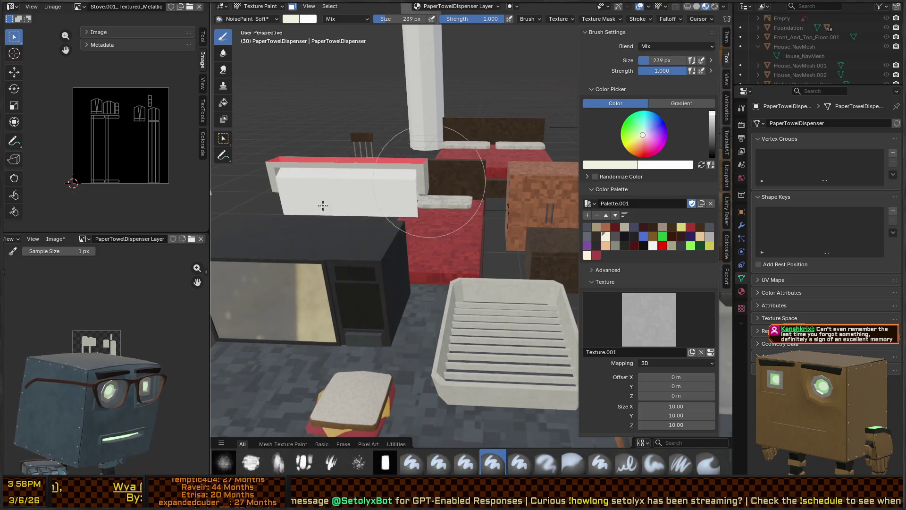
{"action": "middle_click_drag", "start_coordinate": [322, 206], "coordinate": [422, 194]}
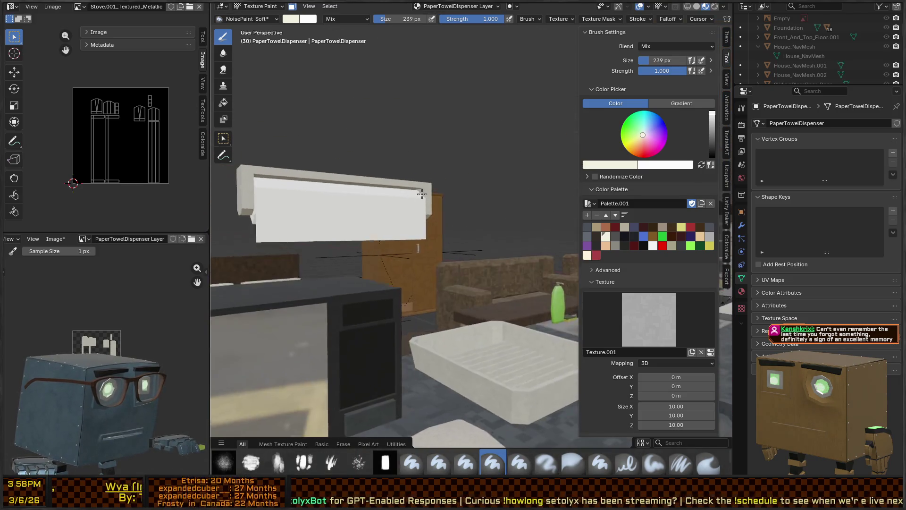
{"action": "scroll", "coordinate": [376, 205], "scroll_direction": "up", "scroll_amount": 3}
{"action": "mouse_move", "coordinate": [405, 222]}
{"action": "middle_mouse_down"}
{"action": "mouse_move", "coordinate": [348, 196]}
{"action": "mouse_move", "coordinate": [421, 202]}
{"action": "middle_mouse_up"}
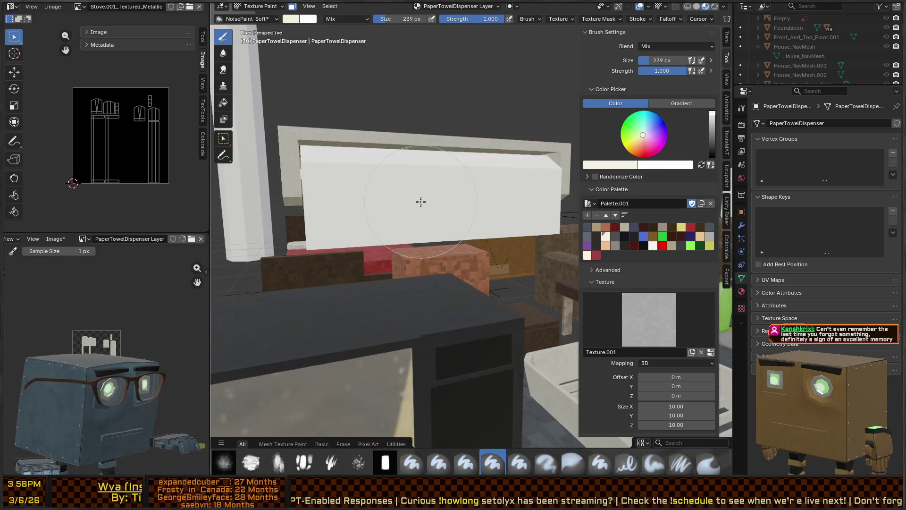
{"action": "key", "text": "ctrl+z"}
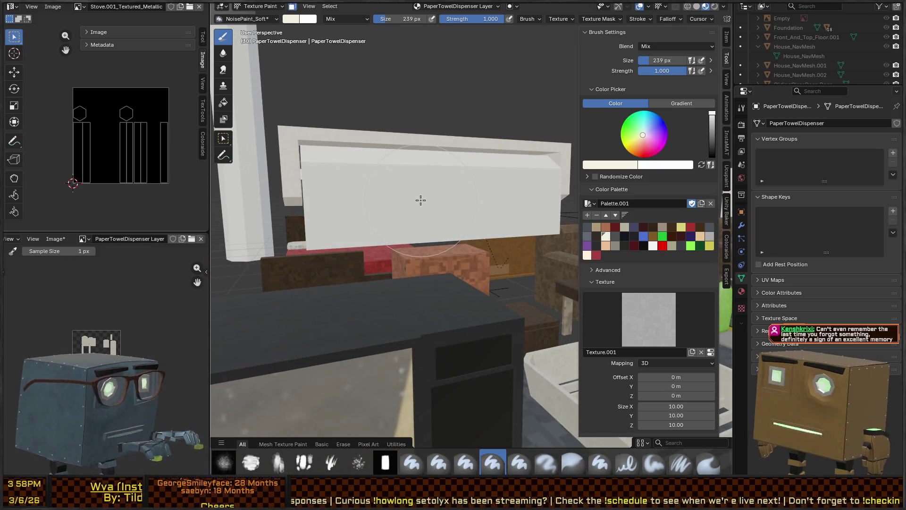
{"action": "key", "text": "ctrl+shift+z"}
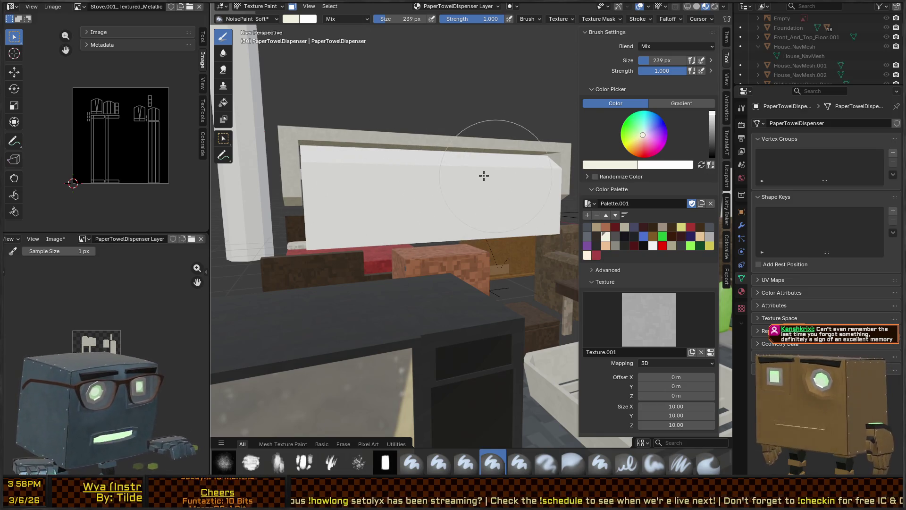
{"action": "scroll", "coordinate": [483, 175], "scroll_direction": "down", "scroll_amount": 3}
{"action": "middle_click_drag", "start_coordinate": [489, 217], "coordinate": [538, 206]}
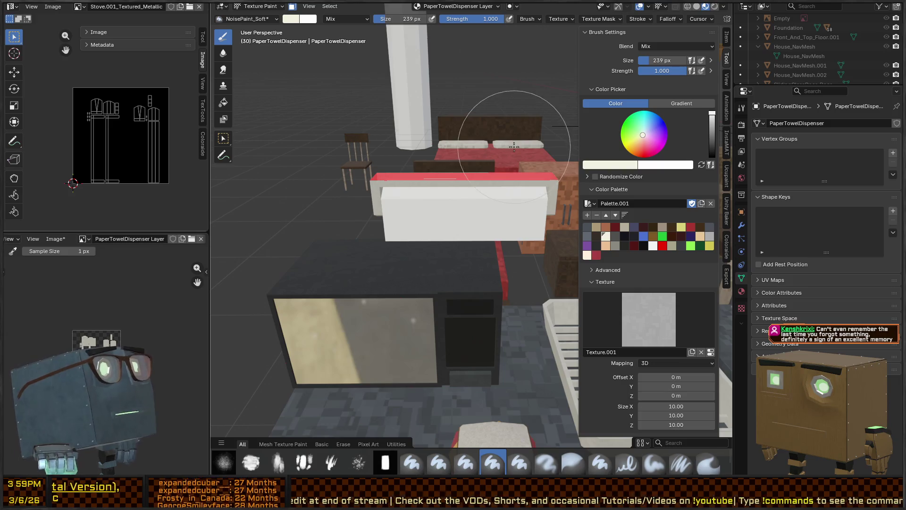
{"action": "mouse_move", "coordinate": [449, 211]}
{"action": "middle_mouse_down"}
{"action": "mouse_move", "coordinate": [491, 216]}
{"action": "mouse_move", "coordinate": [498, 205]}
{"action": "mouse_move", "coordinate": [467, 219]}
{"action": "mouse_move", "coordinate": [476, 182]}
{"action": "mouse_move", "coordinate": [472, 197]}
{"action": "middle_mouse_up"}
{"action": "key", "text": "ctrl+Tab"}
{"action": "key", "text": "ctrl+Tab"}
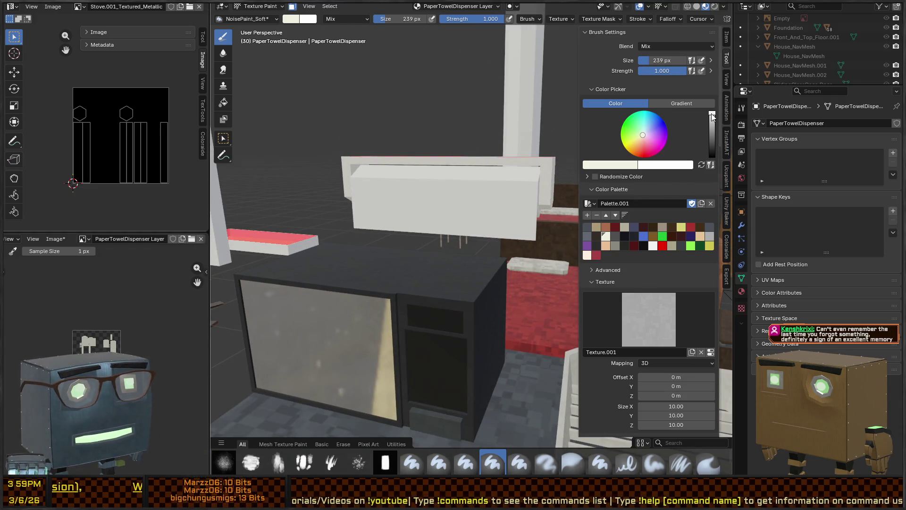
Paint the dispenser front white with the NoisePaint_Large brush and open its texture settings
{"action": "left_click", "coordinate": [654, 246]}
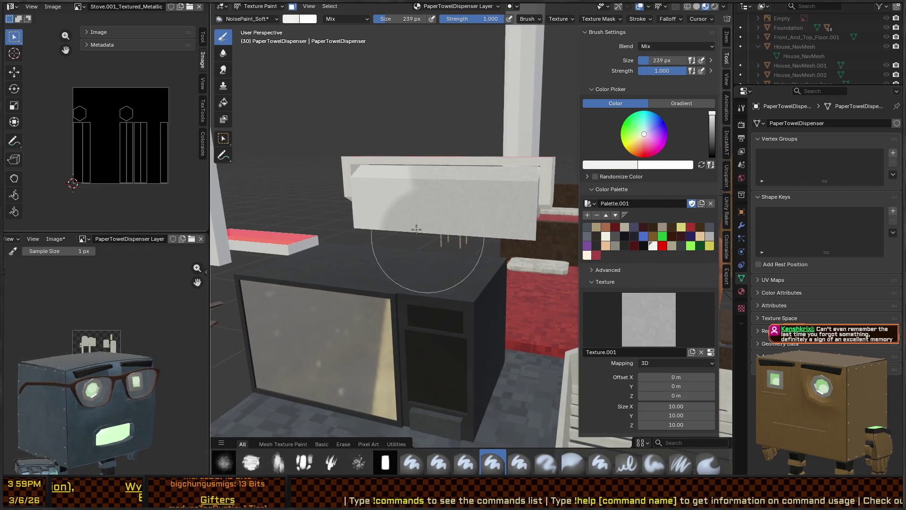
{"action": "mouse_move", "coordinate": [475, 194]}
{"action": "middle_mouse_down"}
{"action": "mouse_move", "coordinate": [436, 221]}
{"action": "mouse_move", "coordinate": [460, 226]}
{"action": "middle_mouse_up"}
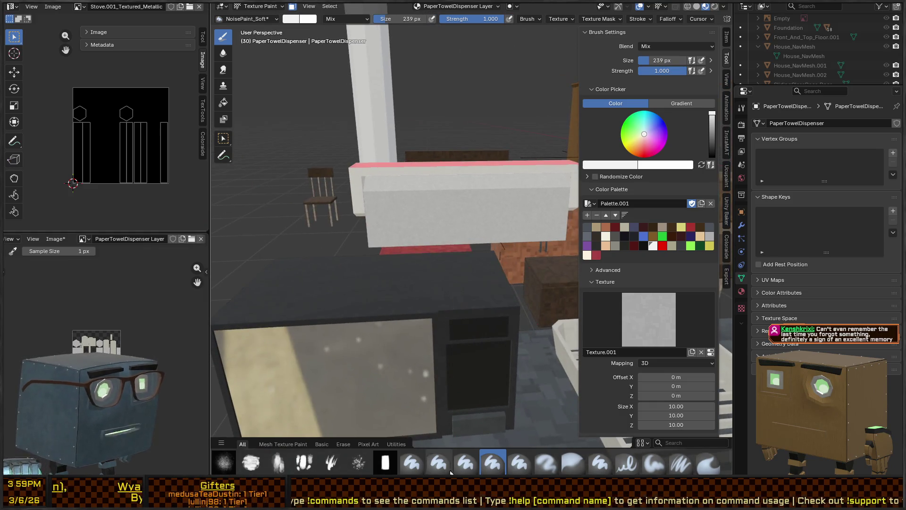
{"action": "left_click", "coordinate": [465, 462]}
{"action": "left_click", "coordinate": [653, 246]}
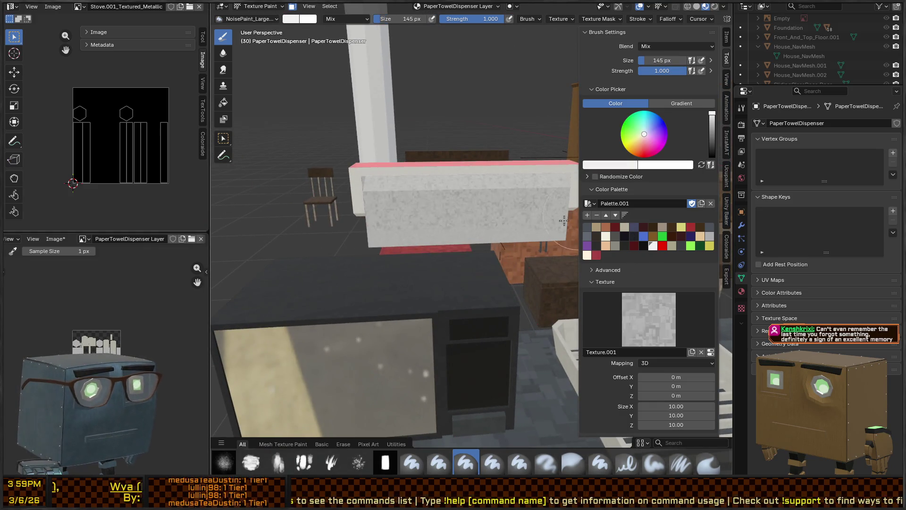
{"action": "left_click_drag", "start_coordinate": [408, 219], "coordinate": [467, 232]}
{"action": "mouse_move", "coordinate": [467, 232]}
{"action": "middle_mouse_down"}
{"action": "mouse_move", "coordinate": [415, 198]}
{"action": "mouse_move", "coordinate": [467, 217]}
{"action": "mouse_move", "coordinate": [375, 223]}
{"action": "mouse_move", "coordinate": [475, 178]}
{"action": "mouse_move", "coordinate": [496, 212]}
{"action": "middle_mouse_up"}
{"action": "scroll", "coordinate": [637, 373], "scroll_direction": "down", "scroll_amount": 2}
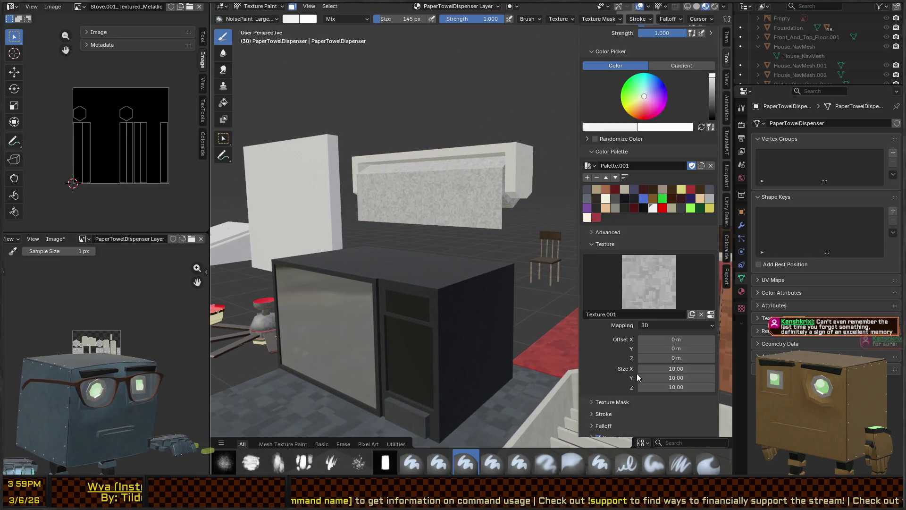
{"action": "scroll", "coordinate": [641, 364], "scroll_direction": "down", "scroll_amount": 1}
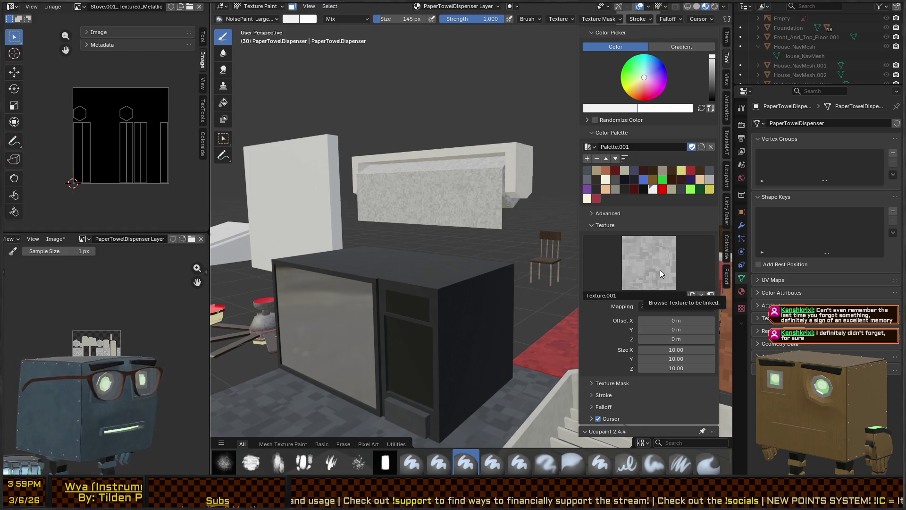
{"action": "scroll", "coordinate": [642, 348], "scroll_direction": "up", "scroll_amount": 2}
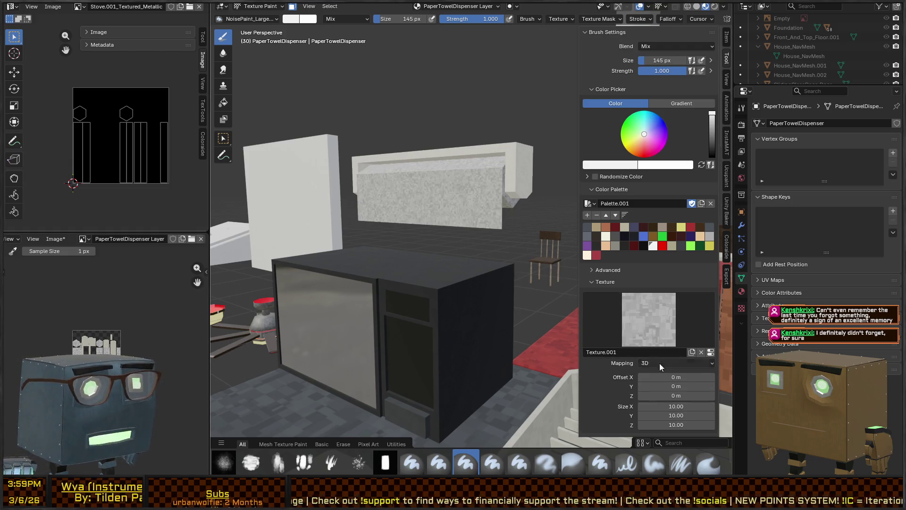
{"action": "left_click", "coordinate": [710, 353]}
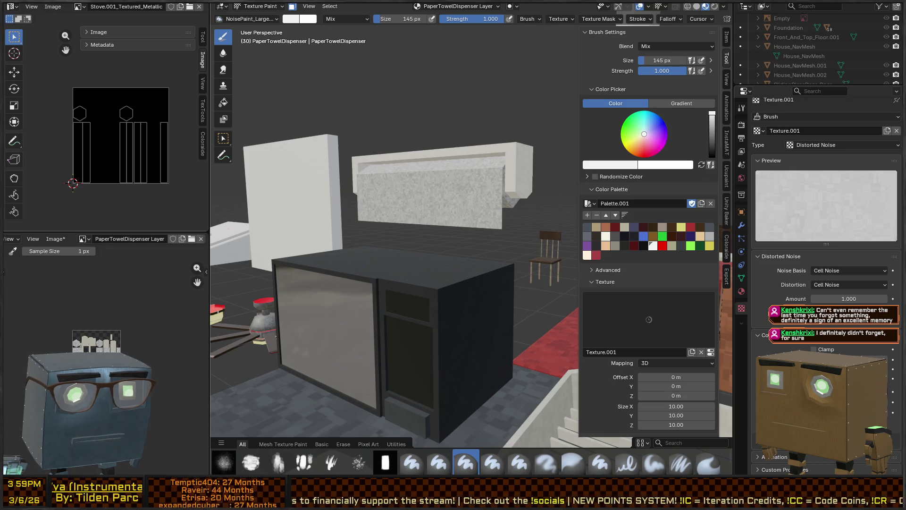
Orbit to inspect the painted dispenser, leave texture painting for object mode, and dismiss a rename popup
{"action": "mouse_move", "coordinate": [307, 227]}
{"action": "middle_mouse_down"}
{"action": "mouse_move", "coordinate": [516, 233]}
{"action": "mouse_move", "coordinate": [496, 249]}
{"action": "mouse_move", "coordinate": [468, 228]}
{"action": "middle_mouse_up"}
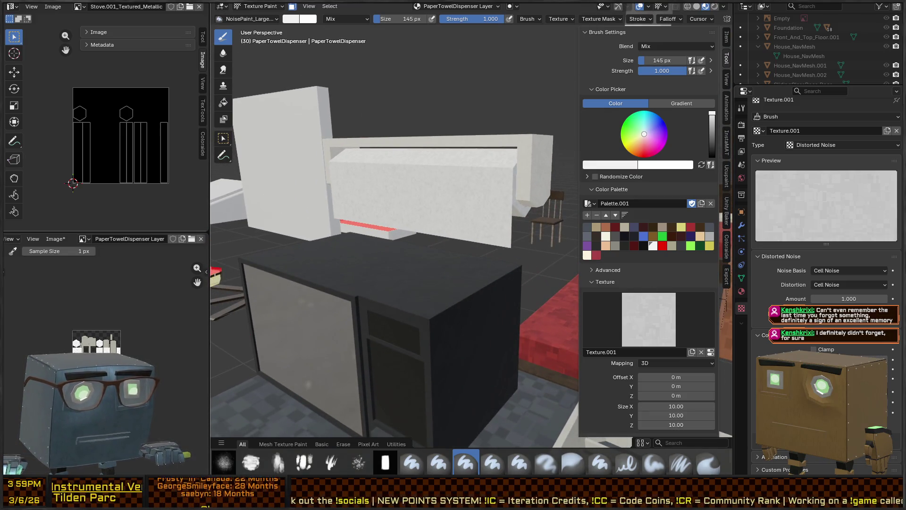
{"action": "mouse_move", "coordinate": [485, 293]}
{"action": "middle_mouse_down"}
{"action": "mouse_move", "coordinate": [473, 239]}
{"action": "mouse_move", "coordinate": [436, 217]}
{"action": "mouse_move", "coordinate": [486, 171]}
{"action": "mouse_move", "coordinate": [395, 221]}
{"action": "mouse_move", "coordinate": [420, 232]}
{"action": "mouse_move", "coordinate": [454, 213]}
{"action": "middle_mouse_up"}
{"action": "key", "text": "ctrl+Tab"}
{"action": "scroll", "coordinate": [486, 171], "scroll_direction": "down", "scroll_amount": 5}
{"action": "key", "text": "F2"}
{"action": "key", "text": "Return"}
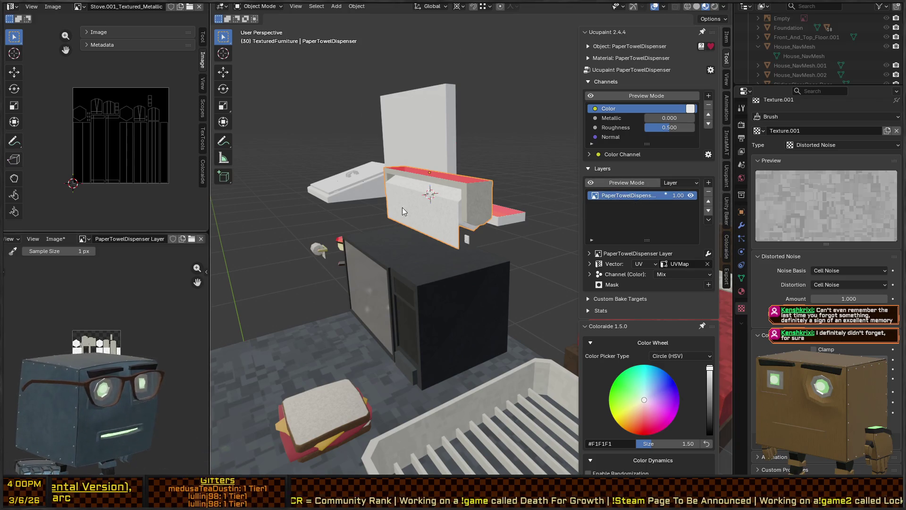
In Edit Mode select the front box's linked faces and snap the 3D cursor to their centre
{"action": "middle_click_drag", "start_coordinate": [418, 208], "coordinate": [475, 187]}
{"action": "scroll", "coordinate": [474, 187], "scroll_direction": "up", "scroll_amount": 3}
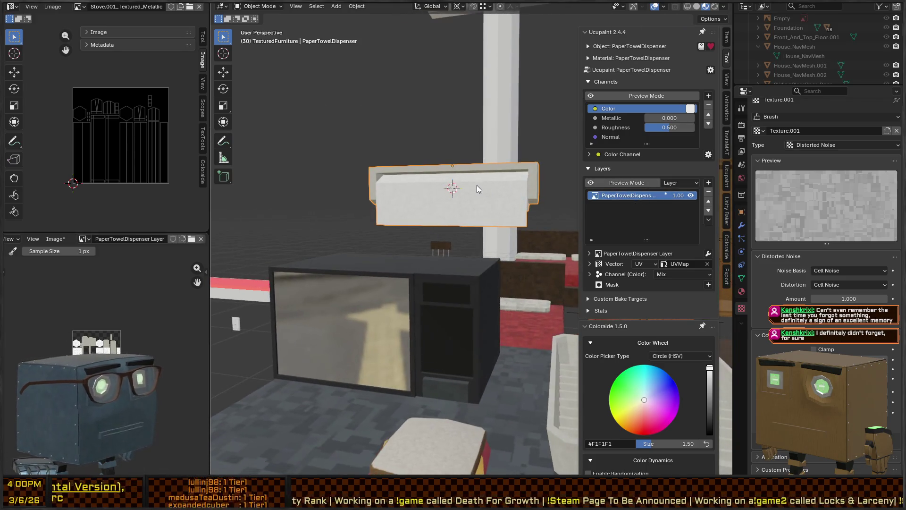
{"action": "key", "text": "Tab"}
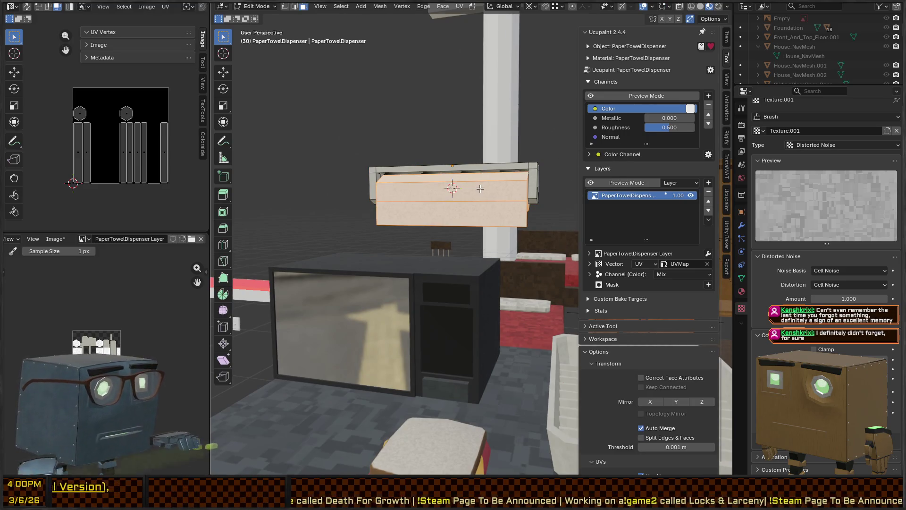
{"action": "key", "text": "alt+a"}
{"action": "key", "text": "l"}
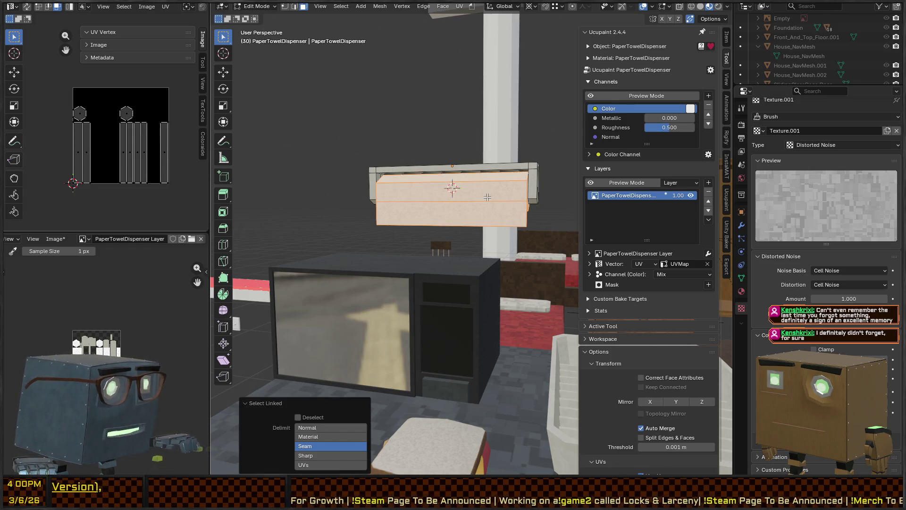
{"action": "key", "text": "p"}
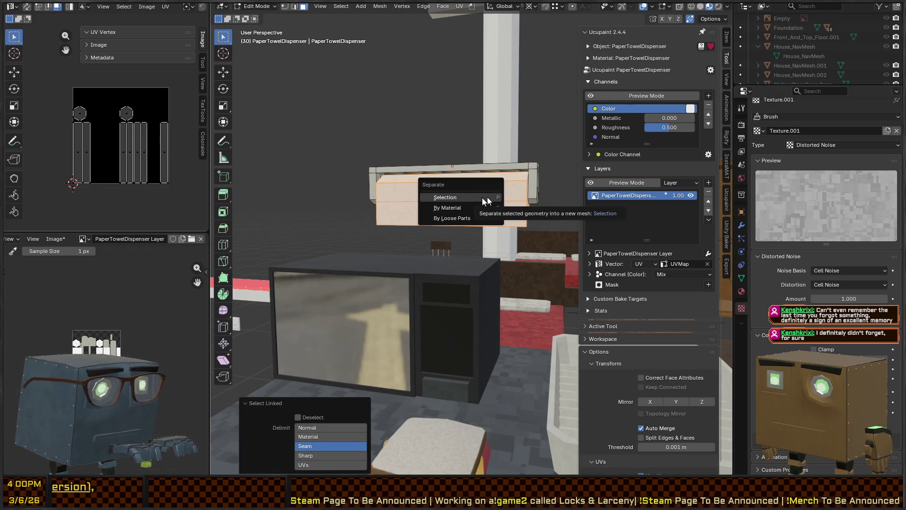
{"action": "key", "text": "shift+s"}
{"action": "left_click", "coordinate": [474, 205]}
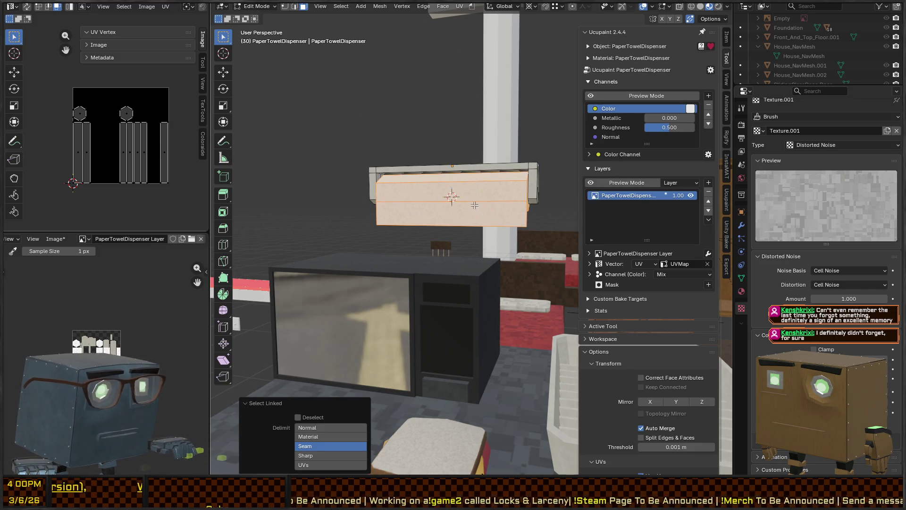
{"action": "key", "text": "ctrl+z"}
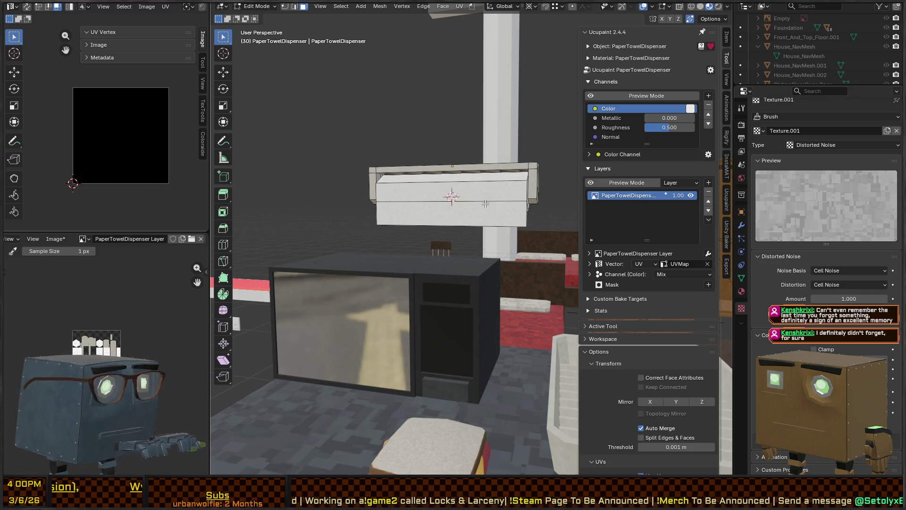
Inspect the dispenser geometry in wireframe and reframe the view in material preview
{"action": "middle_click_drag", "start_coordinate": [485, 204], "coordinate": [415, 185]}
{"action": "key", "text": "shift+z"}
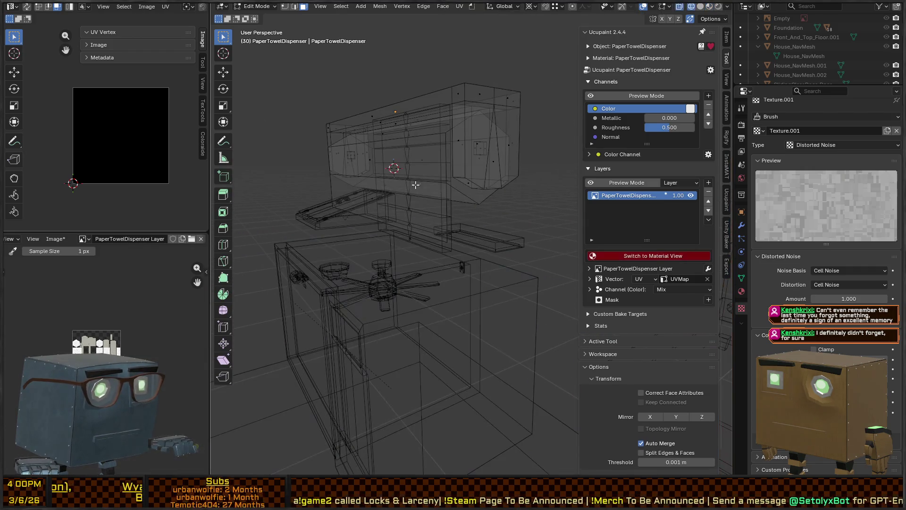
{"action": "mouse_move", "coordinate": [481, 159]}
{"action": "middle_mouse_down"}
{"action": "mouse_move", "coordinate": [524, 194]}
{"action": "mouse_move", "coordinate": [395, 208]}
{"action": "middle_mouse_up"}
{"action": "key", "text": "l"}
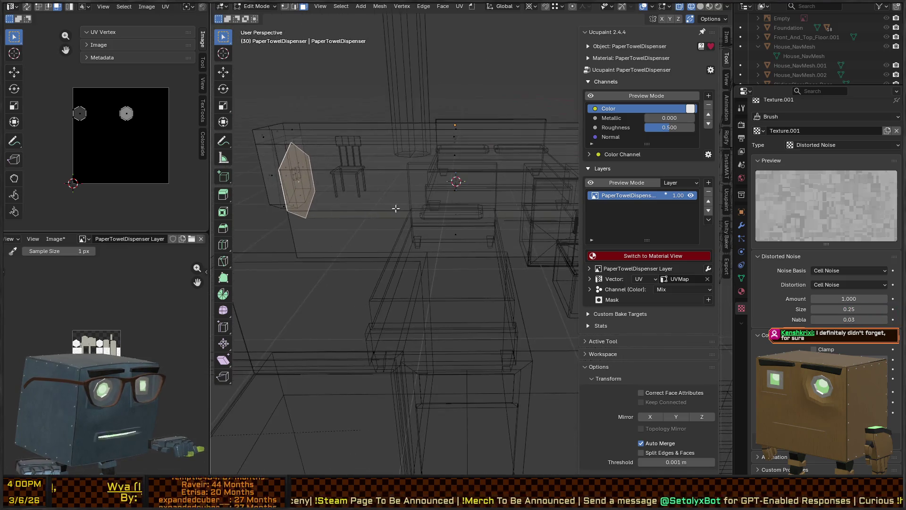
{"action": "key", "text": "Tab"}
{"action": "left_click", "coordinate": [345, 188]}
{"action": "key", "text": "KP_Decimal"}
{"action": "key", "text": "shift+z"}
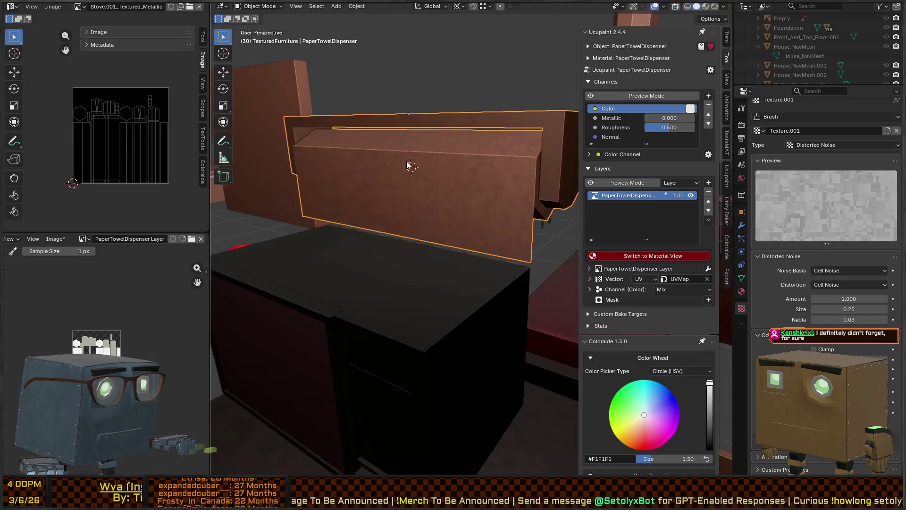
{"action": "scroll", "coordinate": [397, 168], "scroll_direction": "up", "scroll_amount": 2}
{"action": "mouse_move", "coordinate": [397, 168]}
{"action": "middle_mouse_down"}
{"action": "mouse_move", "coordinate": [410, 156]}
{"action": "mouse_move", "coordinate": [455, 185]}
{"action": "middle_mouse_up"}
Separate the front box faces into a new object, PaperTowelDispenser.001, and return to Object Mode
{"action": "key", "text": "Tab"}
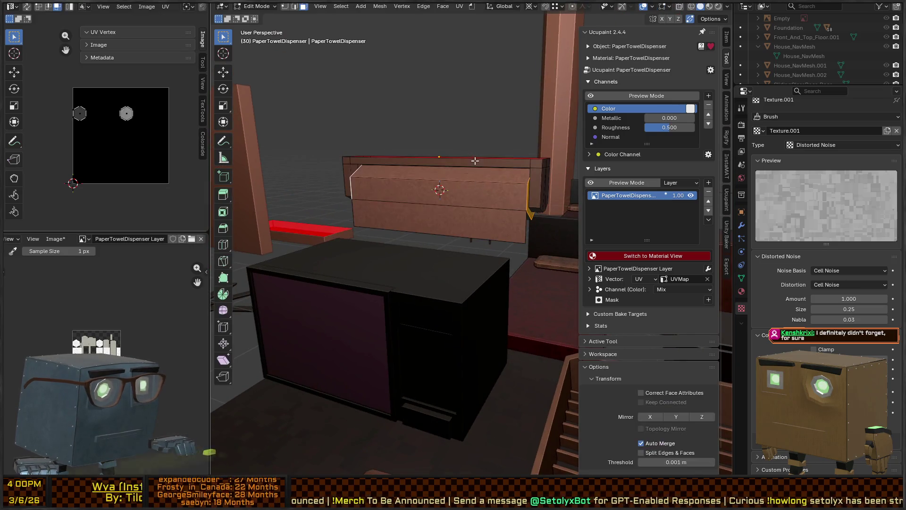
{"action": "key", "text": "shift+z"}
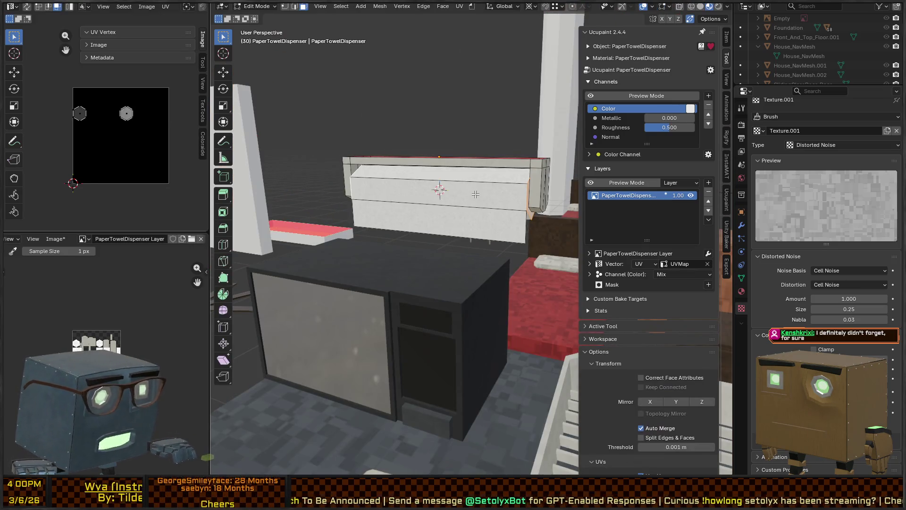
{"action": "key", "text": "l"}
{"action": "key", "text": "ctrl+Tab"}
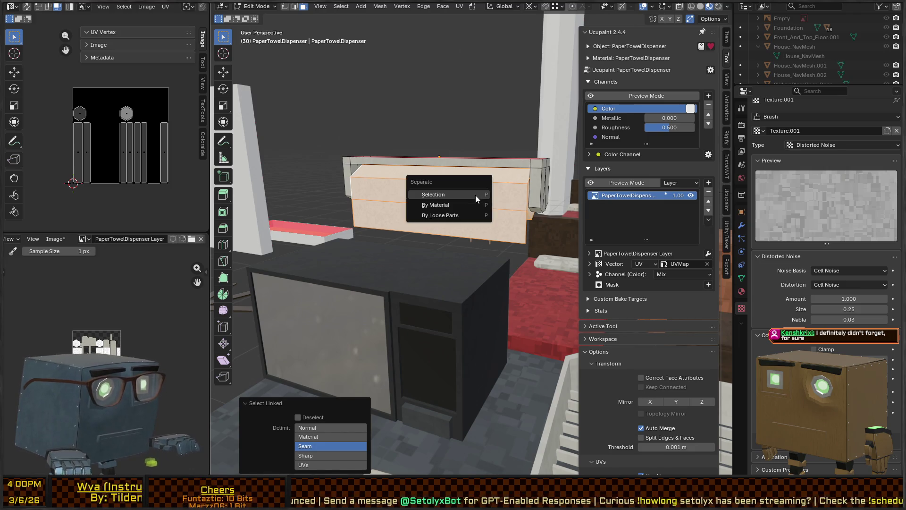
{"action": "key", "text": "Escape"}
{"action": "key", "text": "alt+a"}
{"action": "key", "text": "ctrl+Tab"}
{"action": "left_click", "coordinate": [417, 187]}
{"action": "left_click", "coordinate": [470, 188]}
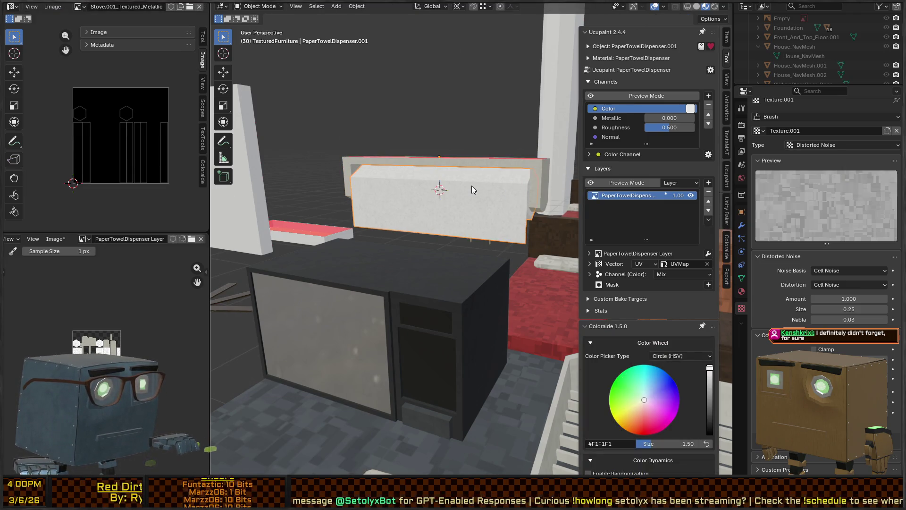
Check the front box's mesh in wireframe Edit Mode, selecting both of its sides
{"action": "key", "text": "ctrl+Tab"}
{"action": "key", "text": "Escape"}
{"action": "right_click", "coordinate": [470, 186]}
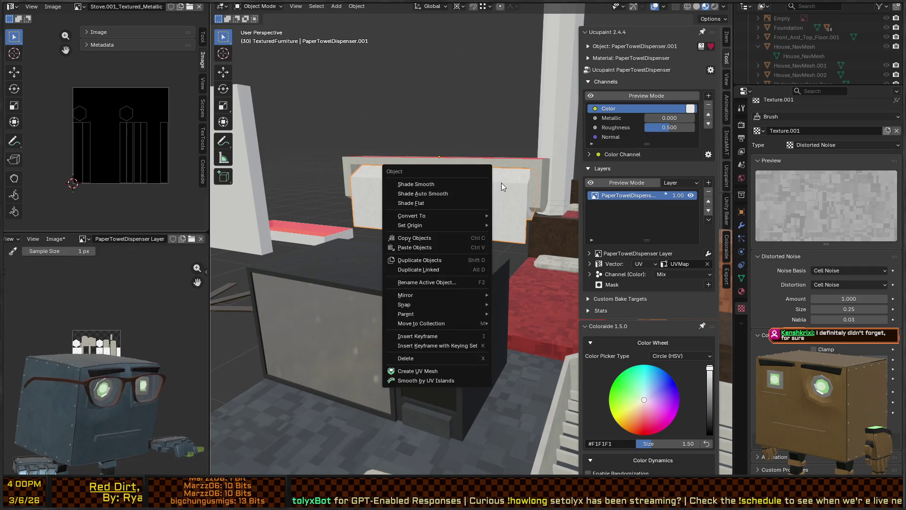
{"action": "key", "text": "Escape"}
{"action": "key", "text": "Tab"}
{"action": "key", "text": "z"}
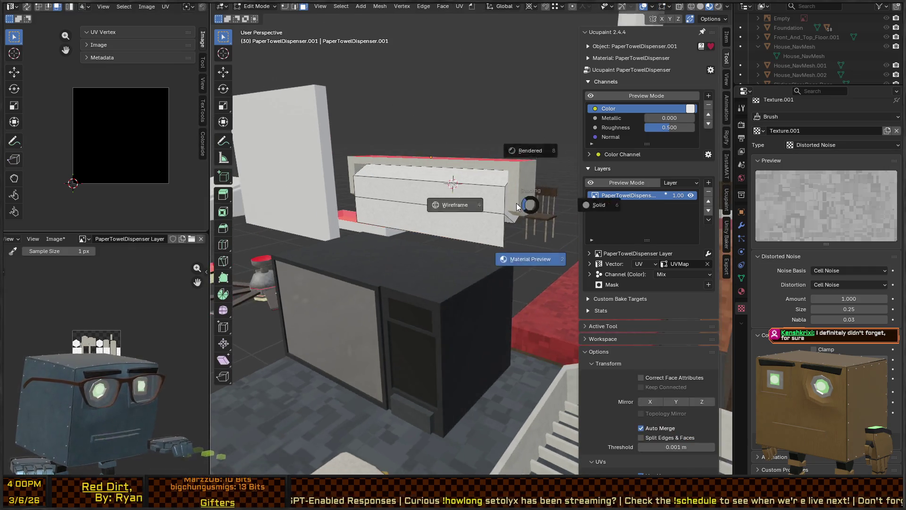
{"action": "left_click", "coordinate": [512, 199]}
{"action": "mouse_move", "coordinate": [511, 198]}
{"action": "middle_mouse_down"}
{"action": "mouse_move", "coordinate": [369, 193]}
{"action": "mouse_move", "coordinate": [476, 183]}
{"action": "mouse_move", "coordinate": [521, 194]}
{"action": "middle_mouse_up"}
{"action": "left_click", "coordinate": [368, 193], "text": "shift"}
{"action": "key", "text": "Tab"}
Set the front box's origin to the 3D cursor and test it with a rotation about Y
{"action": "right_click", "coordinate": [521, 193]}
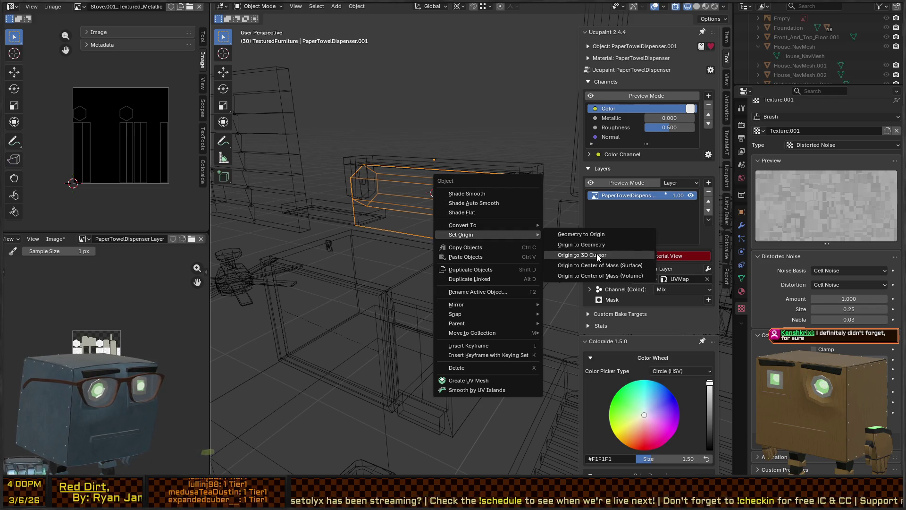
{"action": "mouse_move", "coordinate": [461, 234]}
{"action": "left_click", "coordinate": [597, 253]}
{"action": "key", "text": "shift+z"}
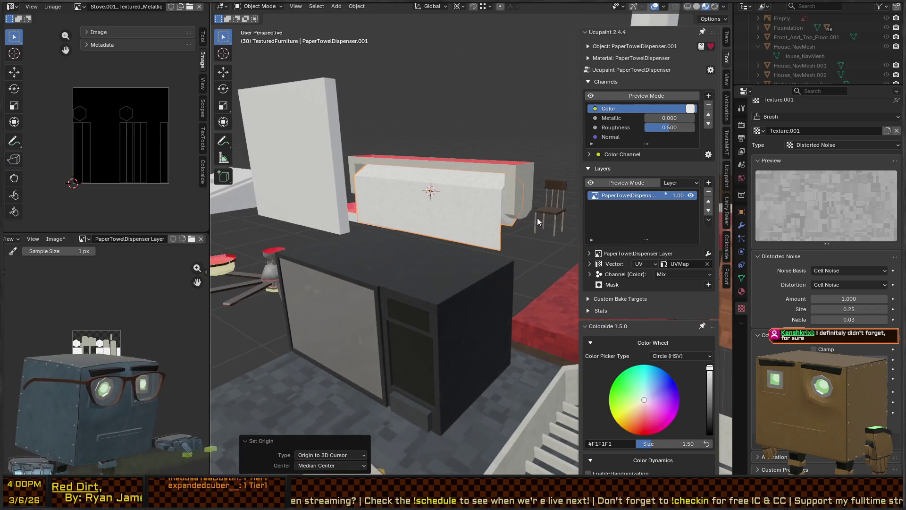
{"action": "key", "text": "r"}
{"action": "key", "text": "x"}
{"action": "key", "text": "y"}
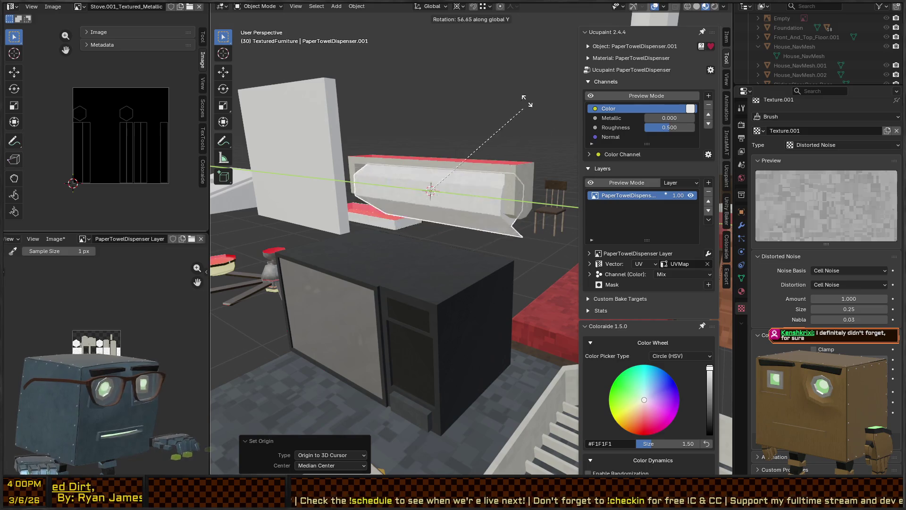
{"action": "left_click", "coordinate": [474, 197]}
{"action": "middle_click_drag", "start_coordinate": [474, 197], "coordinate": [474, 198]}
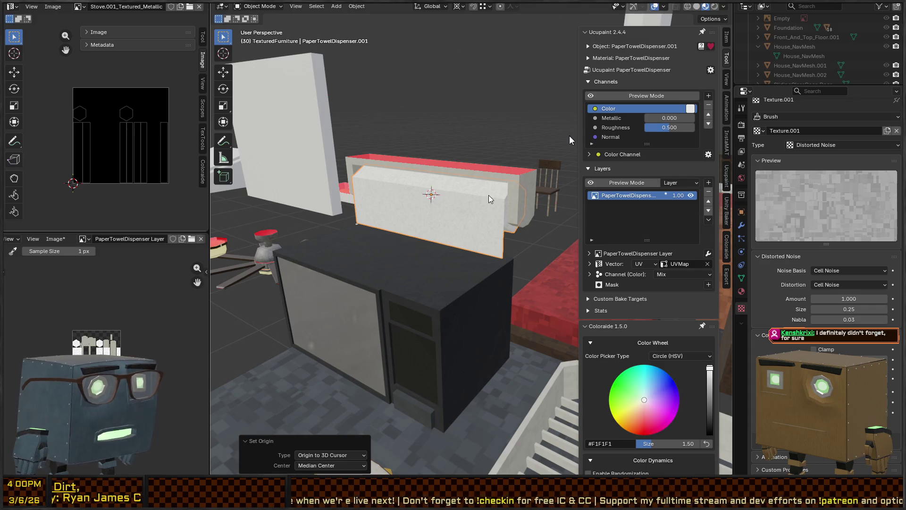
Select the dispenser's back frame and start editing its name
{"action": "left_click", "coordinate": [464, 202]}
{"action": "mouse_move", "coordinate": [464, 202]}
{"action": "middle_mouse_down"}
{"action": "mouse_move", "coordinate": [507, 187]}
{"action": "mouse_move", "coordinate": [498, 186]}
{"action": "middle_mouse_up"}
{"action": "key", "text": "F2"}
{"action": "left_click", "coordinate": [503, 183]}
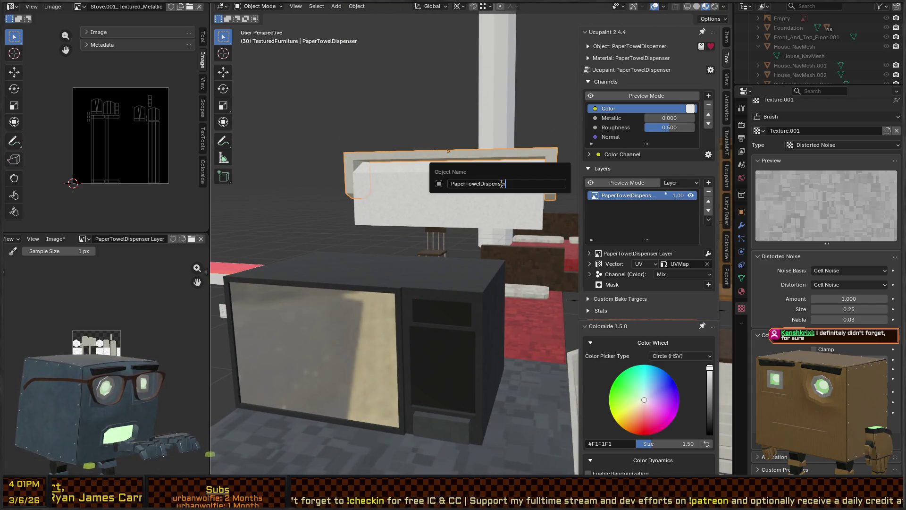
{"action": "type", "text": "ng"}
Name the housing PaperTowelDispenser_Housing, then trim it back to PaperTowelDispenser
{"action": "key", "text": "Return"}
{"action": "left_click", "coordinate": [459, 183]}
{"action": "key", "text": "F2"}
{"action": "key", "text": "Escape"}
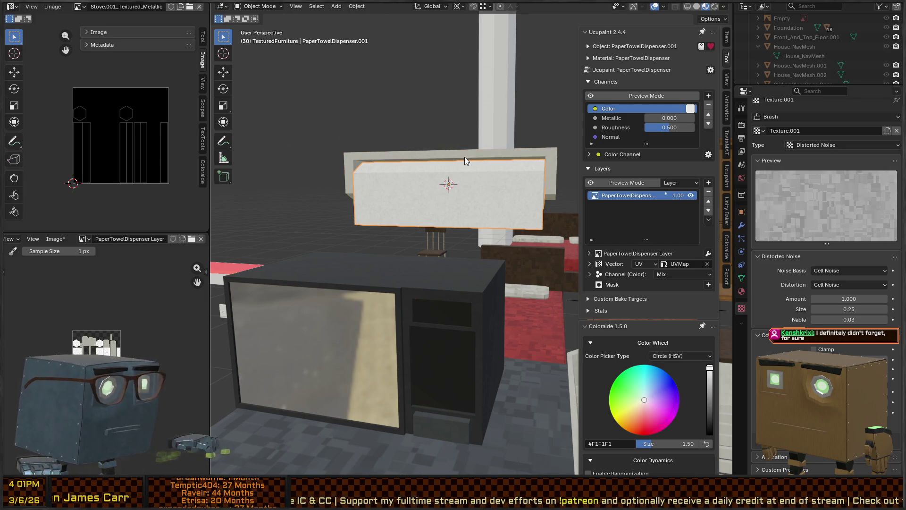
{"action": "left_click", "coordinate": [466, 160]}
{"action": "key", "text": "F2"}
{"action": "key", "text": "BackSpace"}
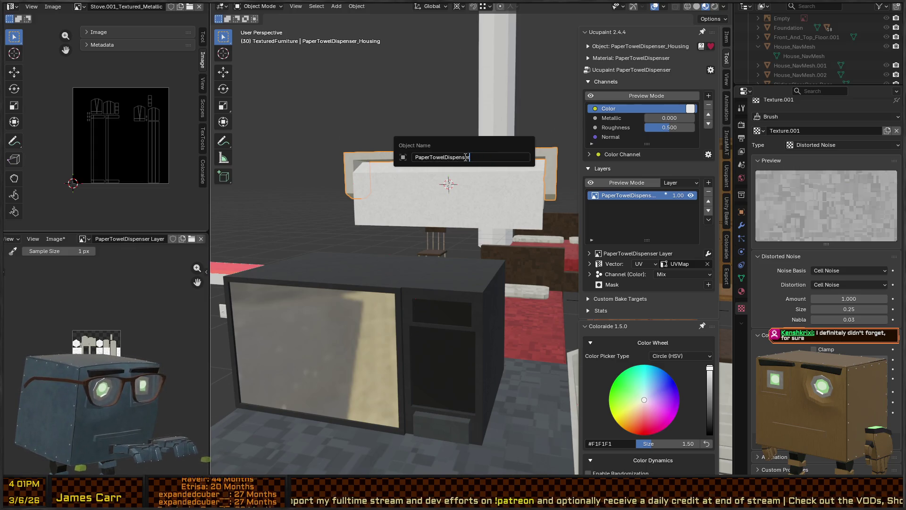
{"action": "key", "text": "Return"}
Rename the front box to PaperTowelRoll
{"action": "left_click", "coordinate": [458, 187]}
{"action": "key", "text": "F2"}
{"action": "type", "text": "PaperTowelRoll"}
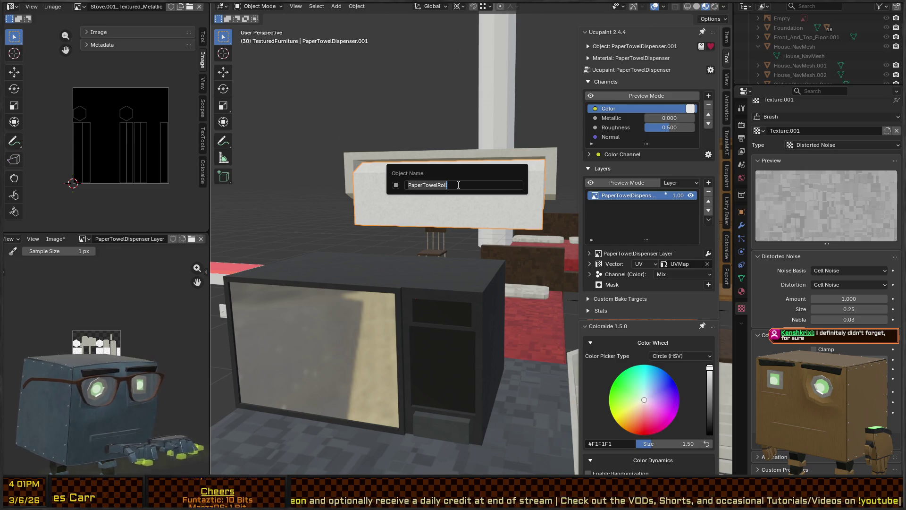
{"action": "key", "text": "Return"}
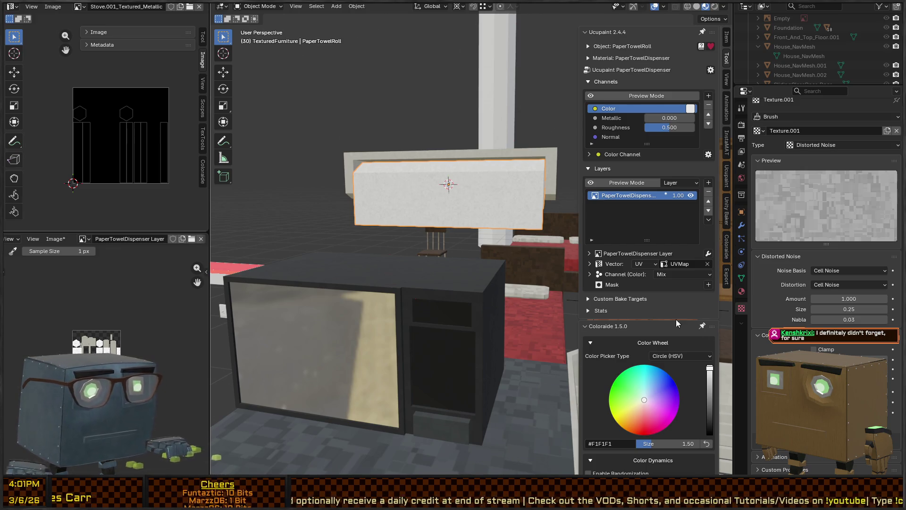
Review the material and mesh data, then select the roll and housing with the housing active
{"action": "left_click", "coordinate": [741, 291]}
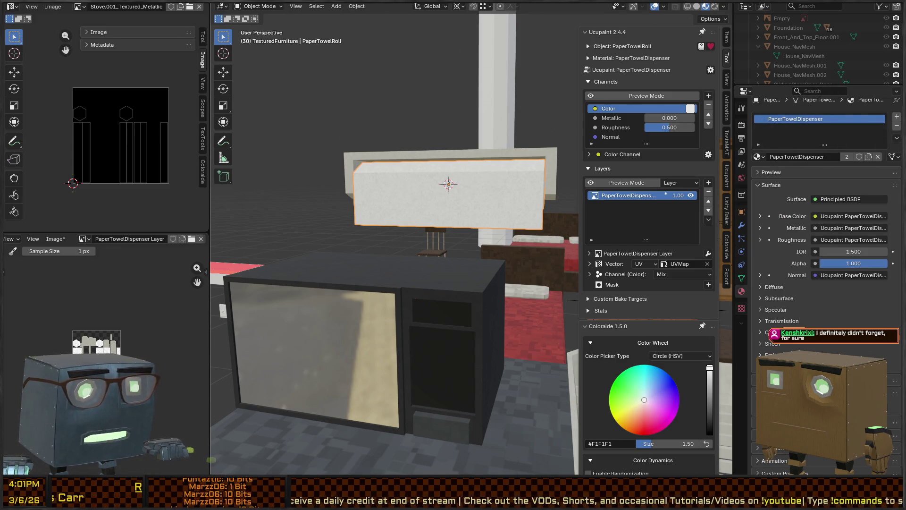
{"action": "left_click", "coordinate": [741, 278]}
{"action": "mouse_move", "coordinate": [550, 205]}
{"action": "middle_mouse_down"}
{"action": "mouse_move", "coordinate": [478, 232]}
{"action": "mouse_move", "coordinate": [469, 196]}
{"action": "middle_mouse_up"}
{"action": "left_click", "coordinate": [517, 162]}
{"action": "left_click", "coordinate": [467, 186]}
{"action": "left_click", "coordinate": [534, 158]}
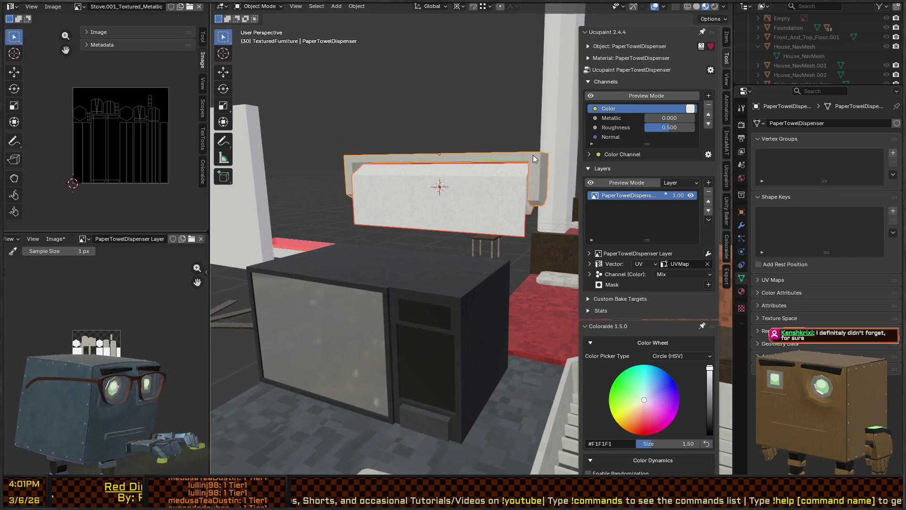
Parent the roll to the dispenser housing, keeping transforms
{"action": "key", "text": "ctrl+p"}
{"action": "left_click", "coordinate": [534, 159]}
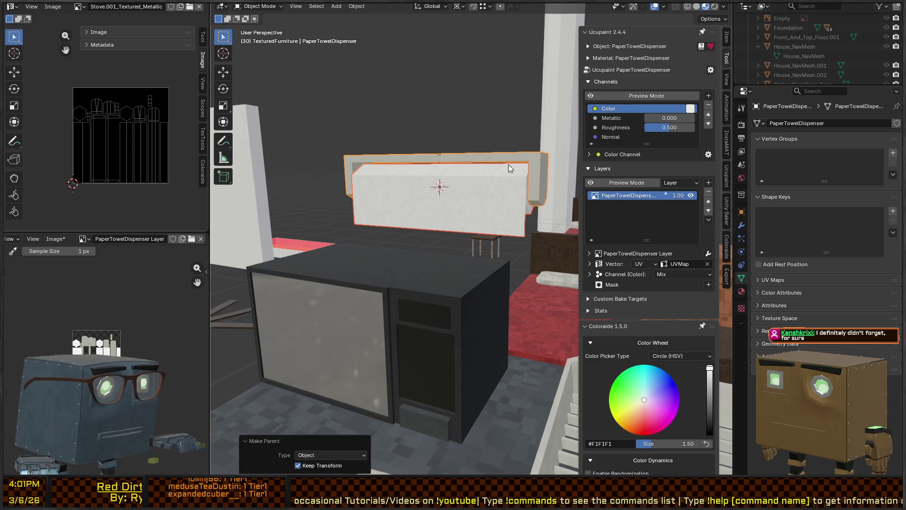
{"action": "middle_click_drag", "start_coordinate": [463, 175], "coordinate": [453, 177]}
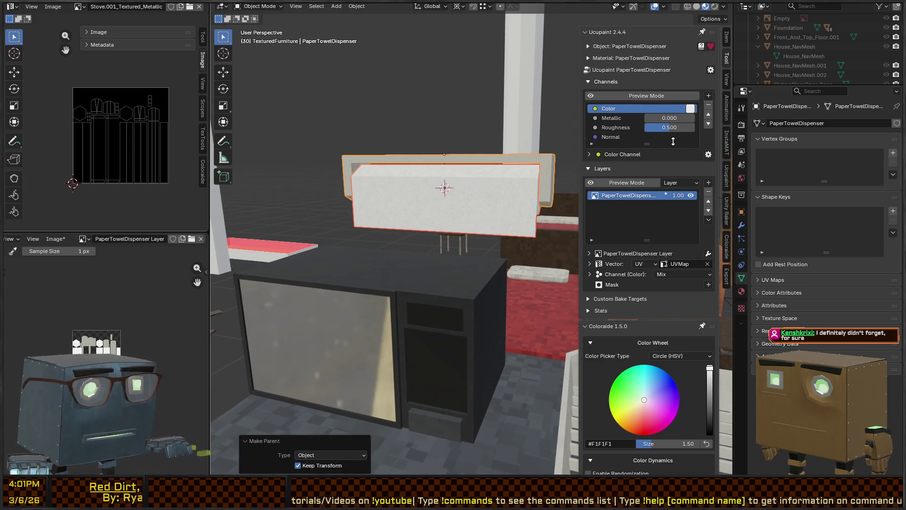
Bake all Ucupaint channels to an image and save the baked colour texture
{"action": "left_click", "coordinate": [711, 70]}
{"action": "left_click", "coordinate": [736, 81]}
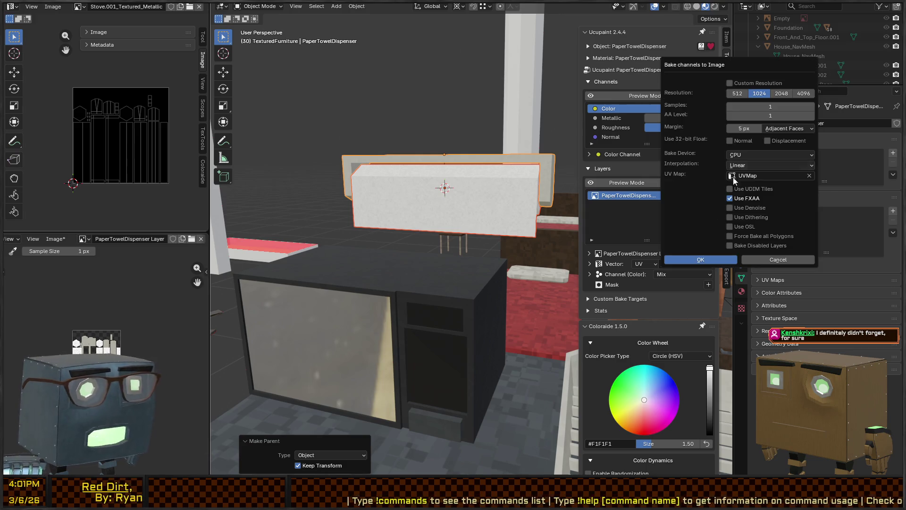
{"action": "left_click", "coordinate": [697, 261]}
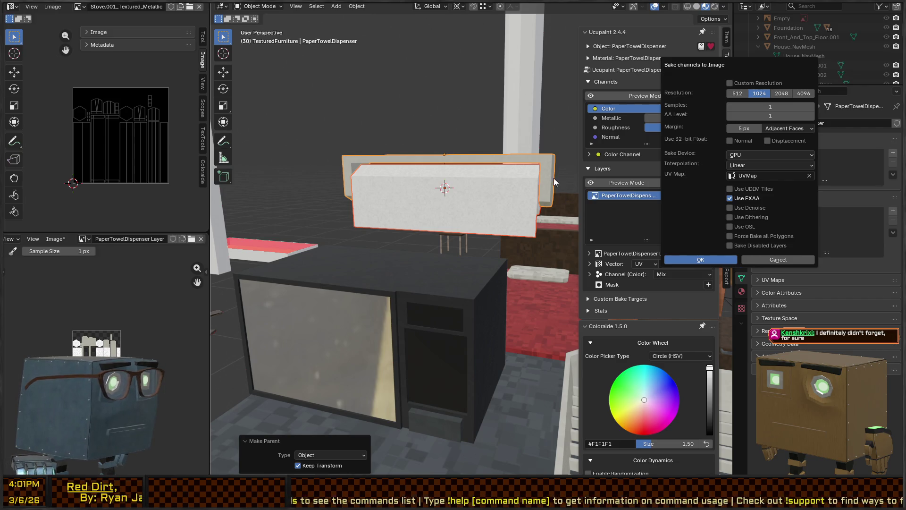
{"action": "left_click", "coordinate": [57, 240]}
{"action": "left_click", "coordinate": [65, 335]}
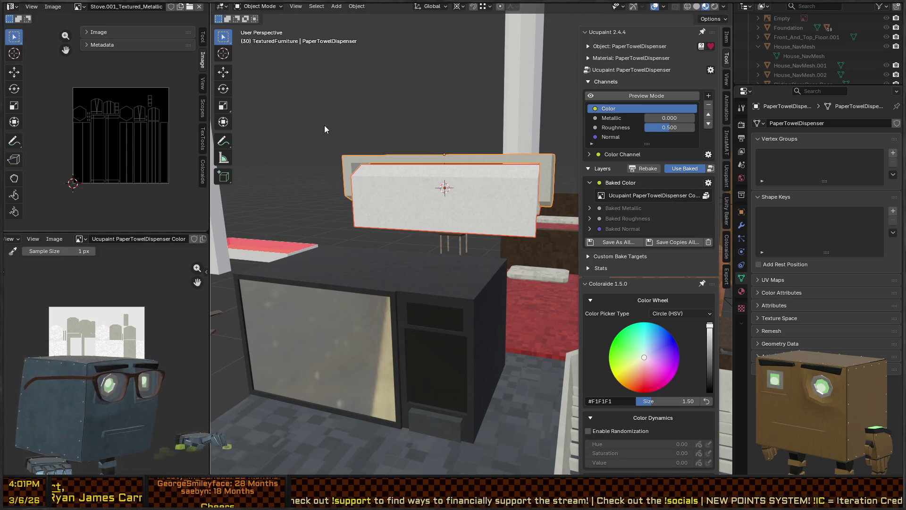
Clear the dispenser's location to the world origin and export the selection via Quick Favorites
{"action": "middle_click_drag", "start_coordinate": [436, 218], "coordinate": [494, 219]}
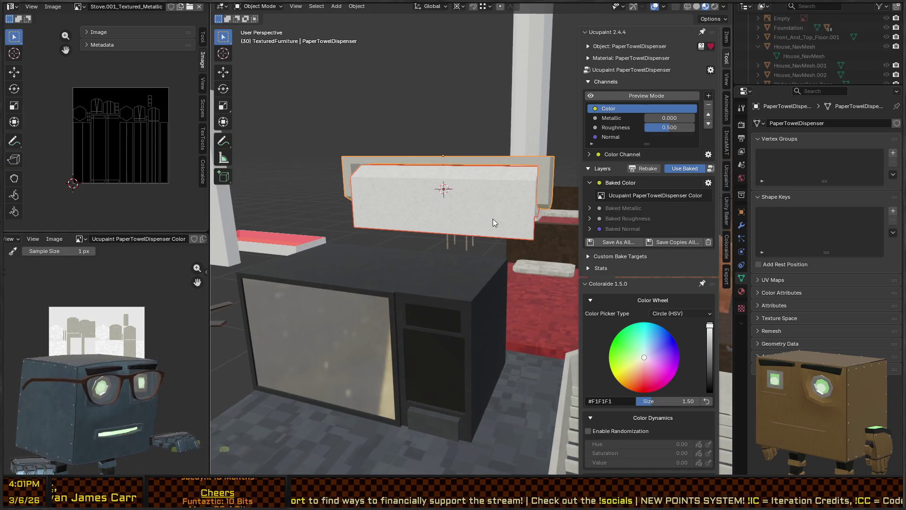
{"action": "key", "text": "q"}
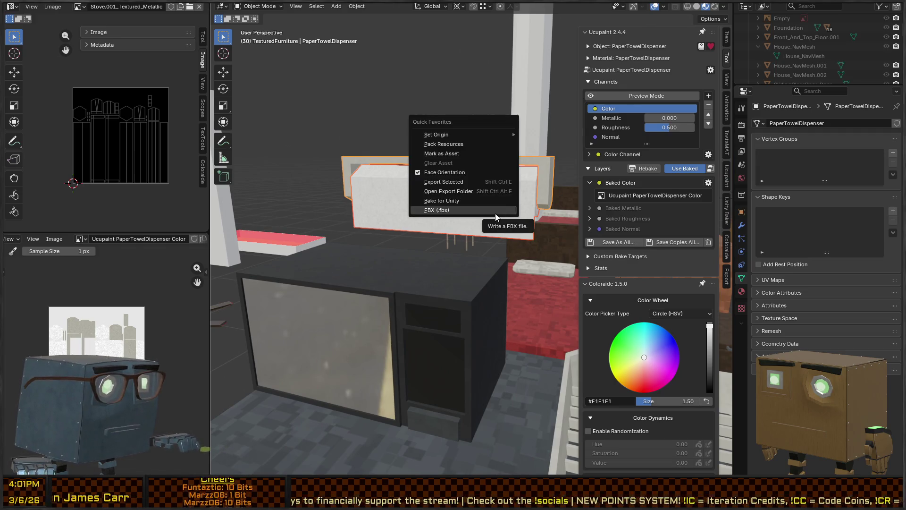
{"action": "middle_click_drag", "start_coordinate": [495, 213], "coordinate": [485, 205]}
{"action": "key", "text": "alt+g"}
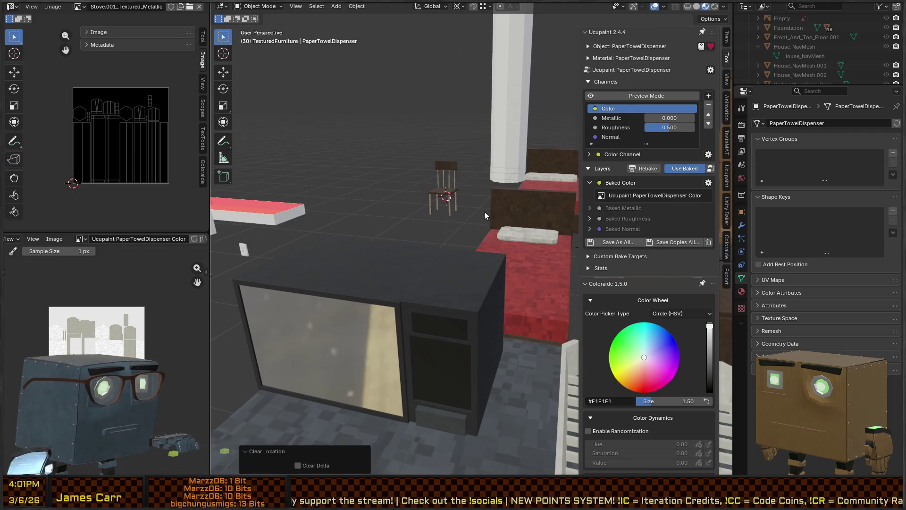
{"action": "key", "text": "q"}
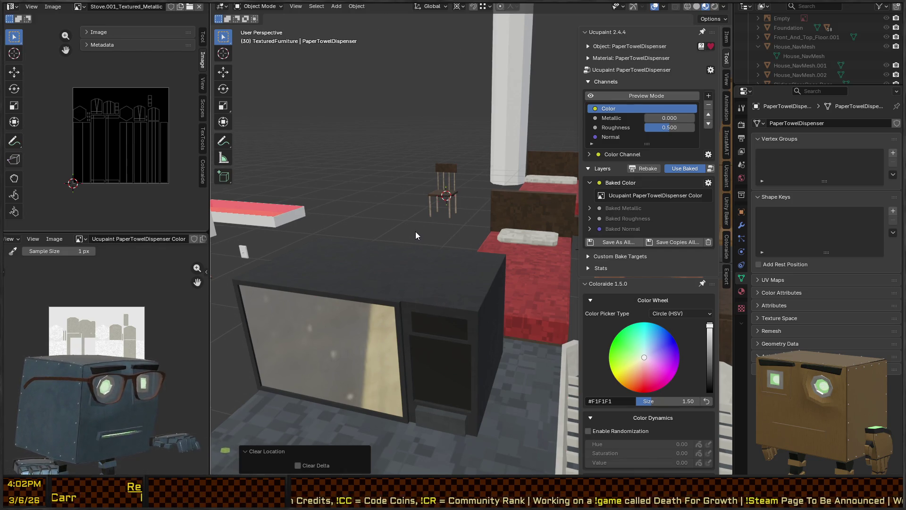
{"action": "scroll", "coordinate": [416, 231], "scroll_direction": "down", "scroll_amount": 3}
{"action": "scroll", "coordinate": [415, 232], "scroll_direction": "down", "scroll_amount": 2}
{"action": "scroll", "coordinate": [420, 213], "scroll_direction": "down", "scroll_amount": 2}
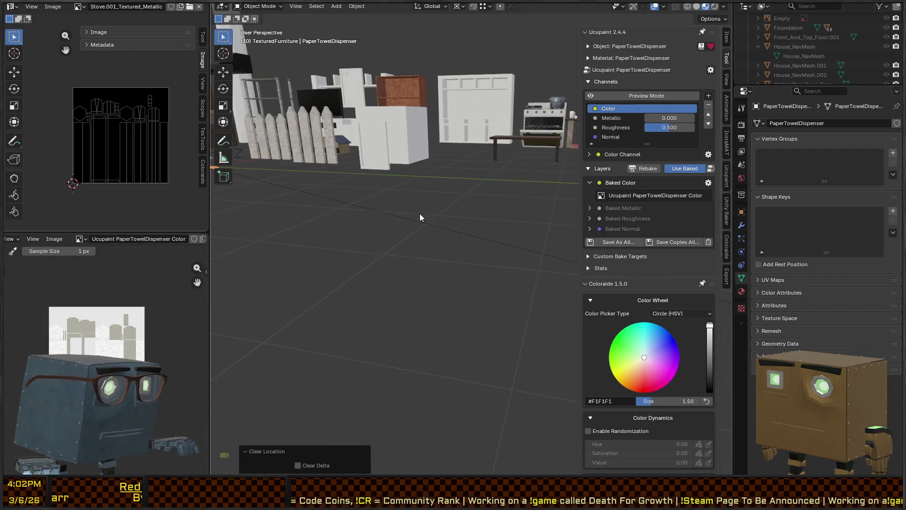
{"action": "scroll", "coordinate": [344, 198], "scroll_direction": "down", "scroll_amount": 2}
{"action": "scroll", "coordinate": [345, 197], "scroll_direction": "down", "scroll_amount": 2}
{"action": "scroll", "coordinate": [366, 195], "scroll_direction": "down", "scroll_amount": 2}
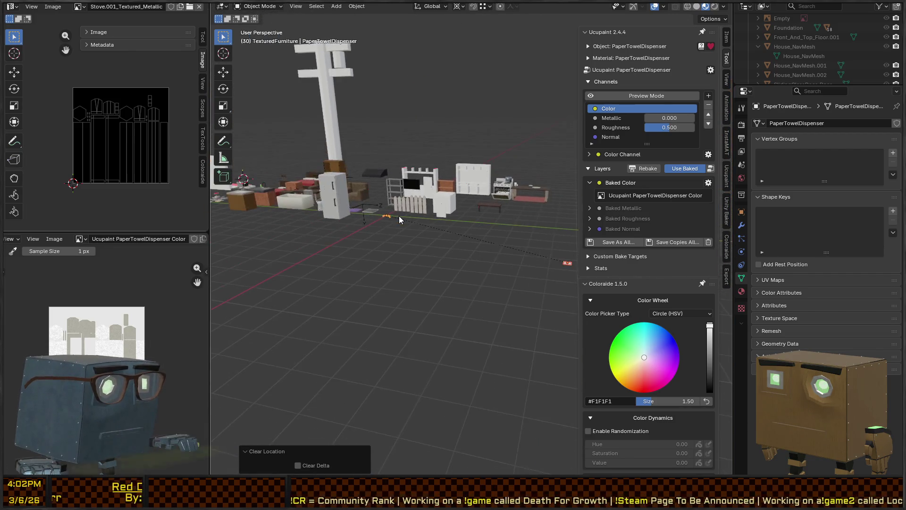
Frame the dispenser at the origin and check the roll and dispenser objects and names
{"action": "key", "text": "KP_Decimal"}
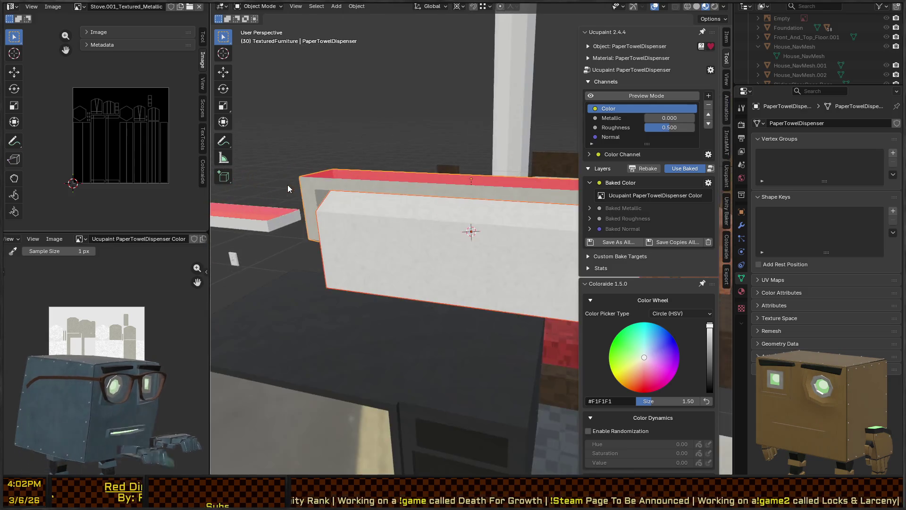
{"action": "key", "text": "alt+g"}
{"action": "key", "text": "KP_Decimal"}
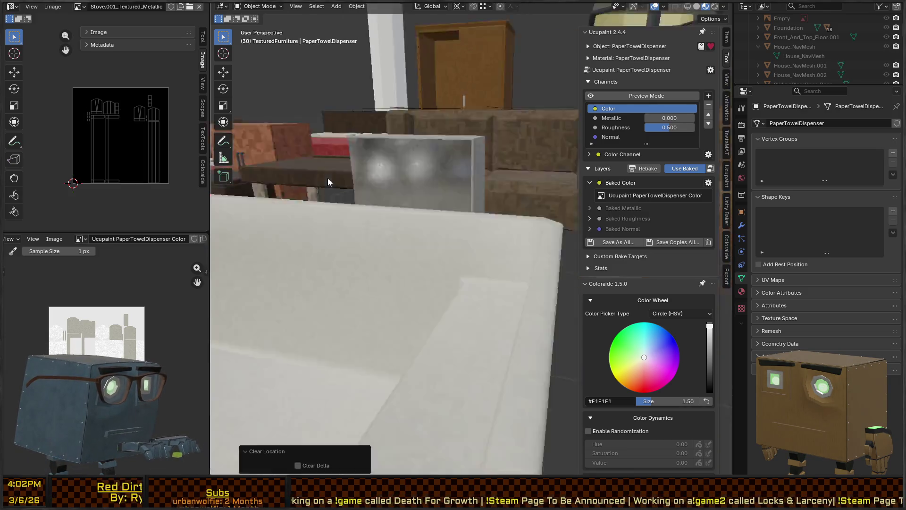
{"action": "middle_click_drag", "start_coordinate": [513, 262], "coordinate": [465, 241]}
{"action": "left_click", "coordinate": [464, 241]}
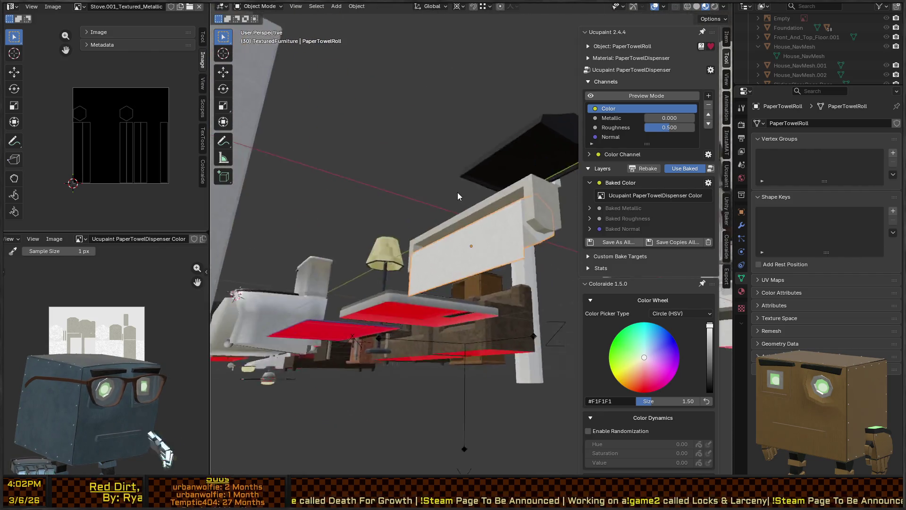
{"action": "middle_click_drag", "start_coordinate": [458, 192], "coordinate": [520, 231]}
{"action": "left_click", "coordinate": [520, 232]}
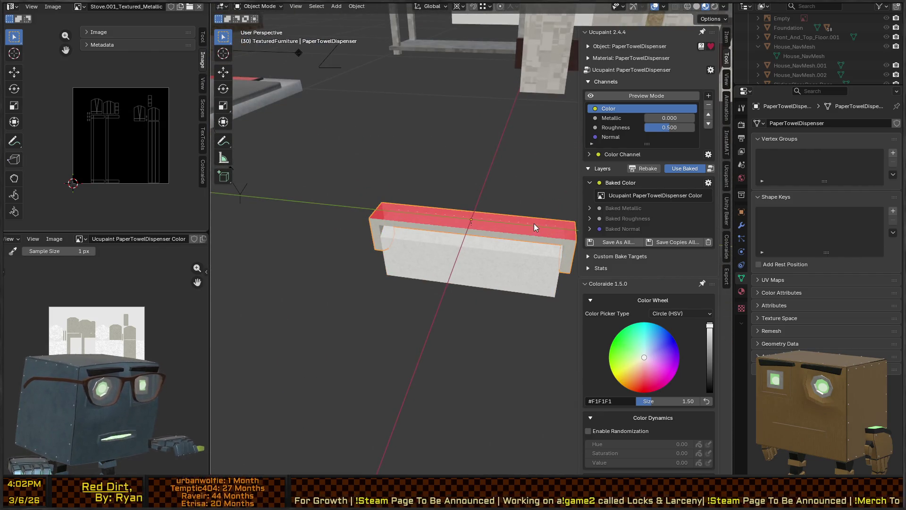
{"action": "key", "text": "F2"}
{"action": "key", "text": "Return"}
{"action": "right_click", "coordinate": [534, 223]}
{"action": "key", "text": "Escape"}
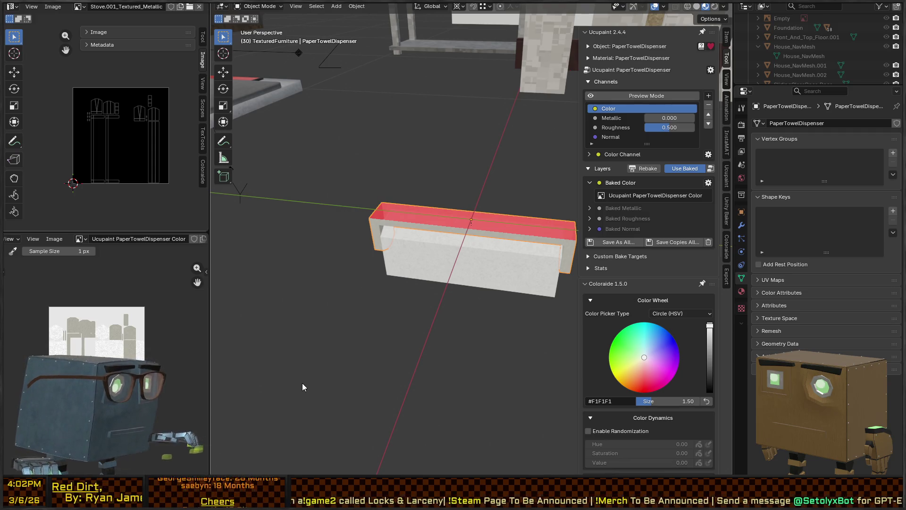
Switch to the Unity editor and browse to the Models folder in the Project window
{"action": "left_click", "coordinate": [459, 272]}
{"action": "right_click", "coordinate": [464, 262]}
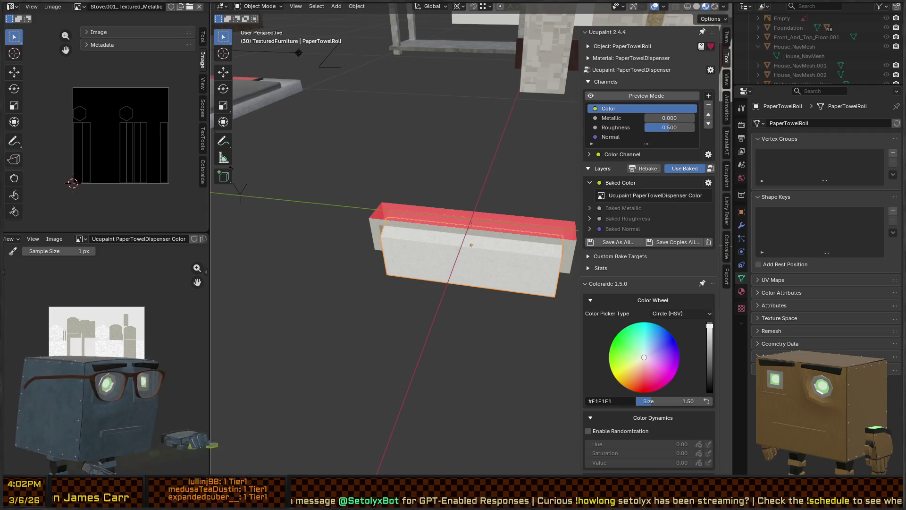
{"action": "key", "text": "alt+Tab"}
{"action": "right_click_drag", "start_coordinate": [601, 170], "coordinate": [600, 170]}
{"action": "left_click", "coordinate": [198, 344]}
{"action": "left_click", "coordinate": [173, 381]}
{"action": "scroll", "coordinate": [205, 389], "scroll_direction": "down", "scroll_amount": 5}
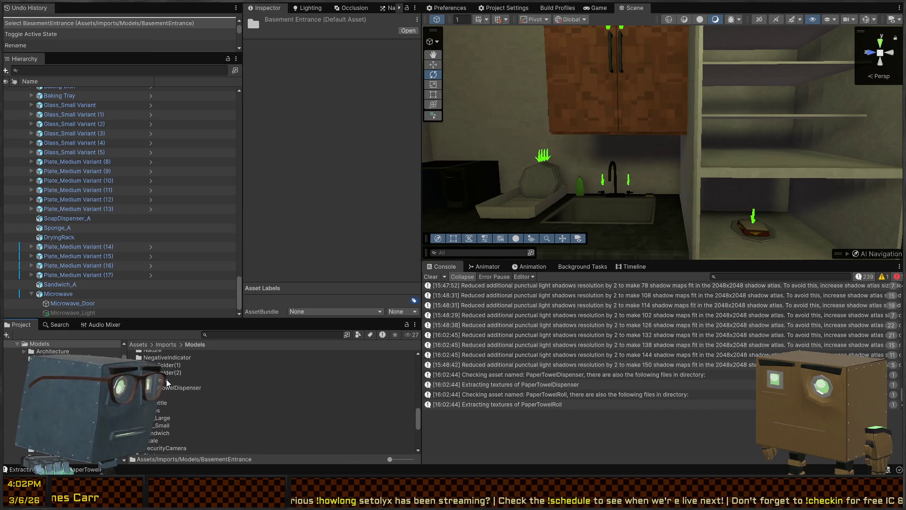
{"action": "scroll", "coordinate": [167, 386], "scroll_direction": "down", "scroll_amount": 1}
Drag the PaperTowelDispenser model from Models > PaperTowelDispenser into the scene under the cabinet, with the Move tool active
{"action": "left_click", "coordinate": [160, 388]}
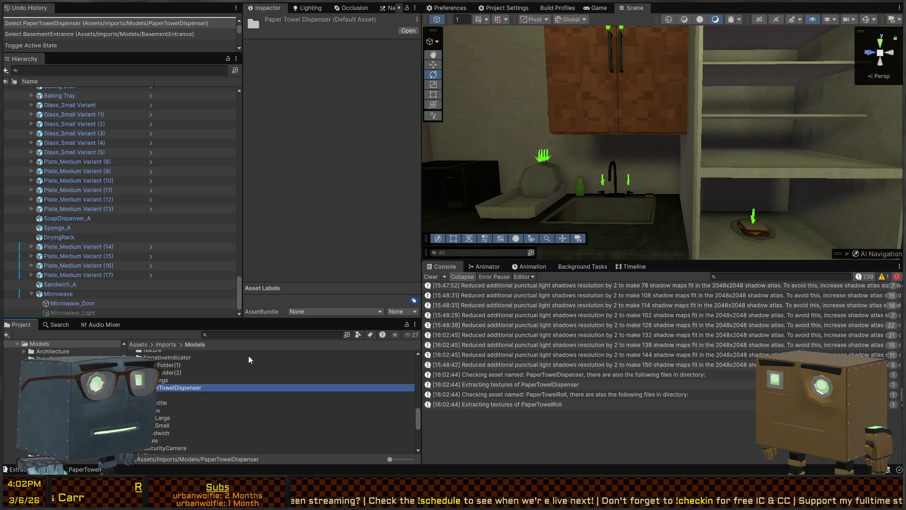
{"action": "right_click_drag", "start_coordinate": [621, 146], "coordinate": [612, 114]}
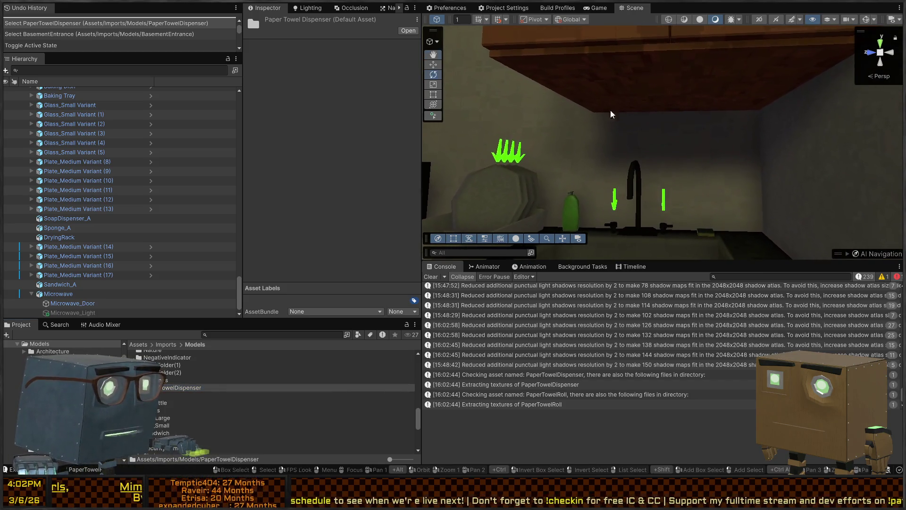
{"action": "double_click", "coordinate": [180, 385]}
{"action": "mouse_move", "coordinate": [552, 174]}
{"action": "right_mouse_down"}
{"action": "mouse_move", "coordinate": [626, 156]}
{"action": "mouse_move", "coordinate": [799, 219]}
{"action": "mouse_move", "coordinate": [455, 192]}
{"action": "mouse_move", "coordinate": [510, 206]}
{"action": "right_mouse_up"}
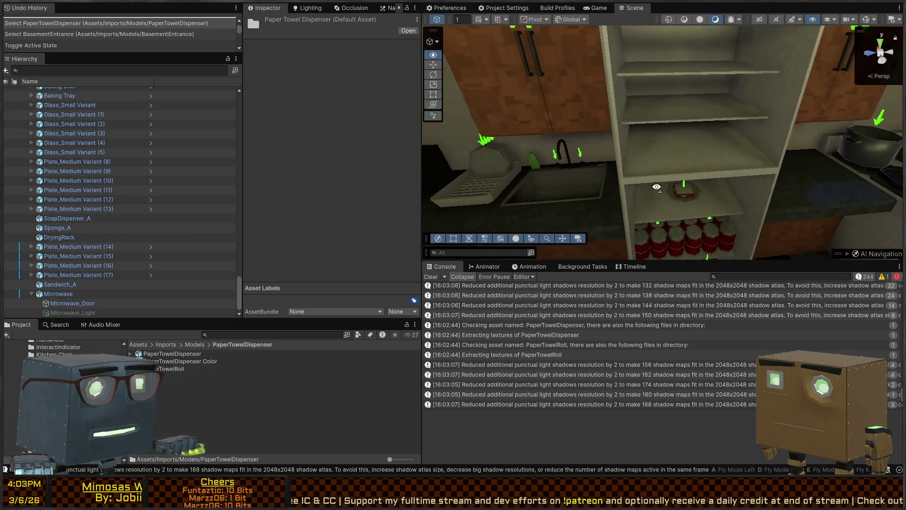
{"action": "mouse_move", "coordinate": [510, 205]}
{"action": "right_mouse_down"}
{"action": "mouse_move", "coordinate": [616, 161]}
{"action": "mouse_move", "coordinate": [638, 130]}
{"action": "mouse_move", "coordinate": [621, 179]}
{"action": "mouse_move", "coordinate": [586, 87]}
{"action": "mouse_move", "coordinate": [587, 100]}
{"action": "right_mouse_up"}
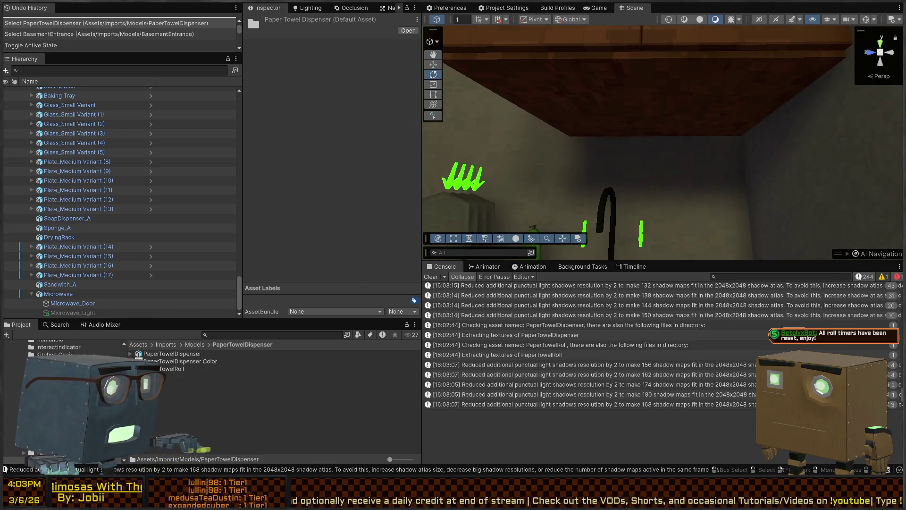
{"action": "left_click_drag", "start_coordinate": [160, 358], "coordinate": [662, 146]}
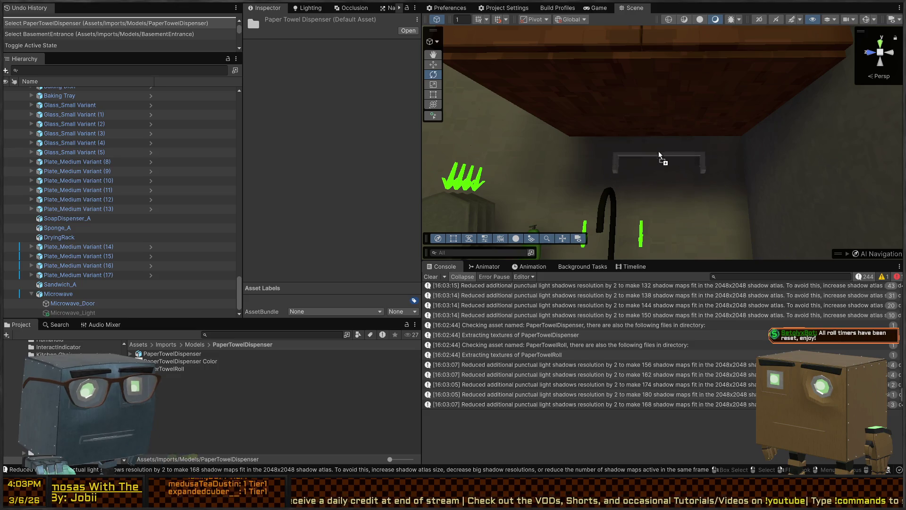
{"action": "key", "text": "w"}
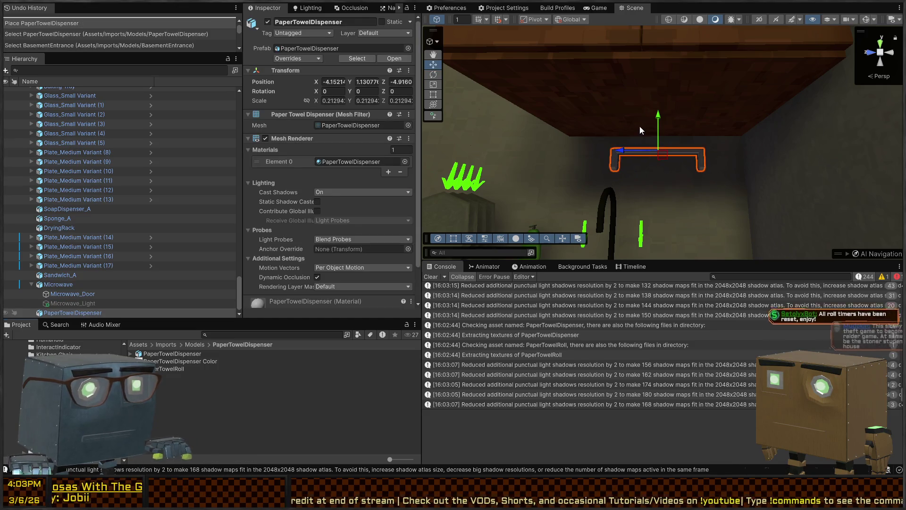
{"action": "scroll", "coordinate": [639, 126], "scroll_direction": "down", "scroll_amount": 4}
Snap the dispenser up under the cabinet and nudge it along X into place
{"action": "left_click_drag", "start_coordinate": [676, 146], "coordinate": [551, 113], "text": "ctrl+shift"}
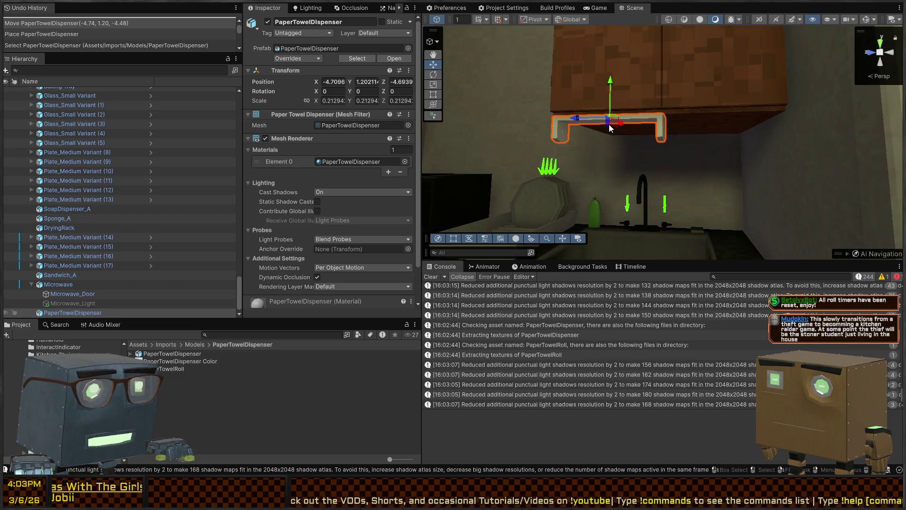
{"action": "left_click_drag", "start_coordinate": [666, 118], "coordinate": [672, 126]}
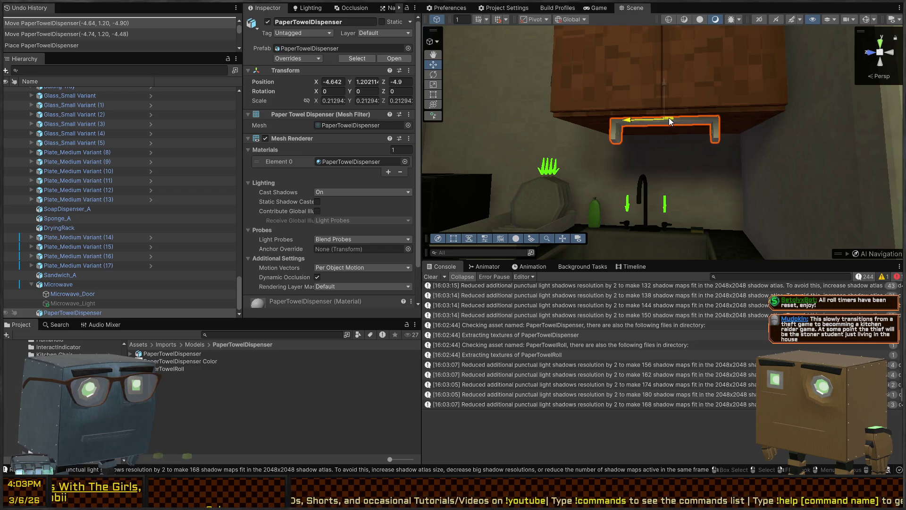
{"action": "mouse_move", "coordinate": [672, 126]}
{"action": "right_mouse_down"}
{"action": "mouse_move", "coordinate": [805, 163]}
{"action": "mouse_move", "coordinate": [711, 126]}
{"action": "right_mouse_up"}
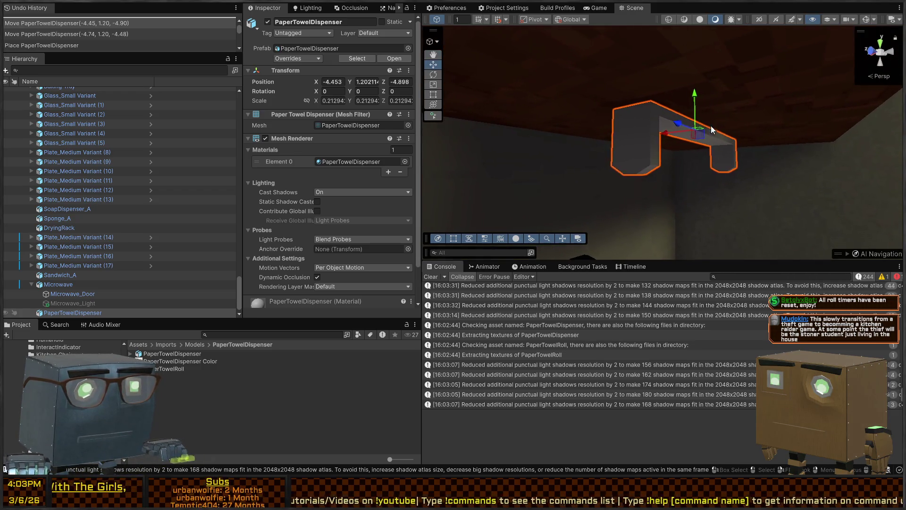
{"action": "mouse_move", "coordinate": [664, 133]}
{"action": "left_mouse_down"}
{"action": "mouse_move", "coordinate": [633, 138]}
{"action": "mouse_move", "coordinate": [679, 157]}
{"action": "left_mouse_up"}
{"action": "mouse_move", "coordinate": [679, 156]}
{"action": "right_mouse_down"}
{"action": "mouse_move", "coordinate": [596, 182]}
{"action": "mouse_move", "coordinate": [590, 197]}
{"action": "right_mouse_up"}
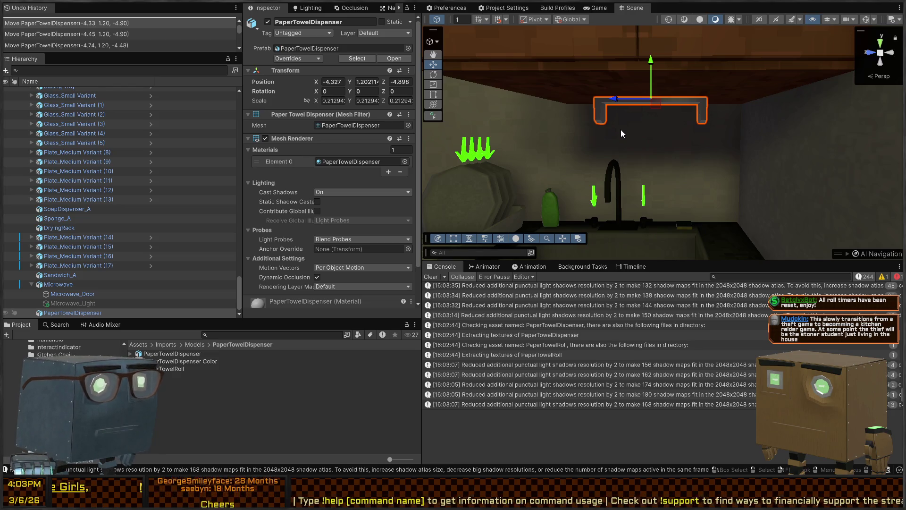
{"action": "mouse_move", "coordinate": [650, 114]}
{"action": "right_mouse_down"}
{"action": "mouse_move", "coordinate": [659, 164]}
{"action": "mouse_move", "coordinate": [685, 165]}
{"action": "mouse_move", "coordinate": [677, 176]}
{"action": "right_mouse_up"}
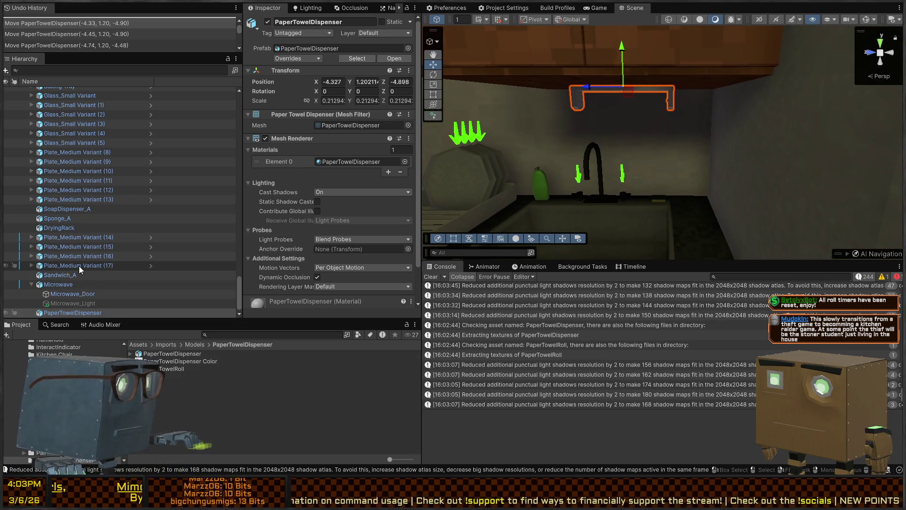
Make PaperTowelRoll a child of PaperTowelDispenser at position 0,0,0 and scale 1,1,1
{"action": "left_click", "coordinate": [71, 304]}
{"action": "left_click", "coordinate": [64, 285]}
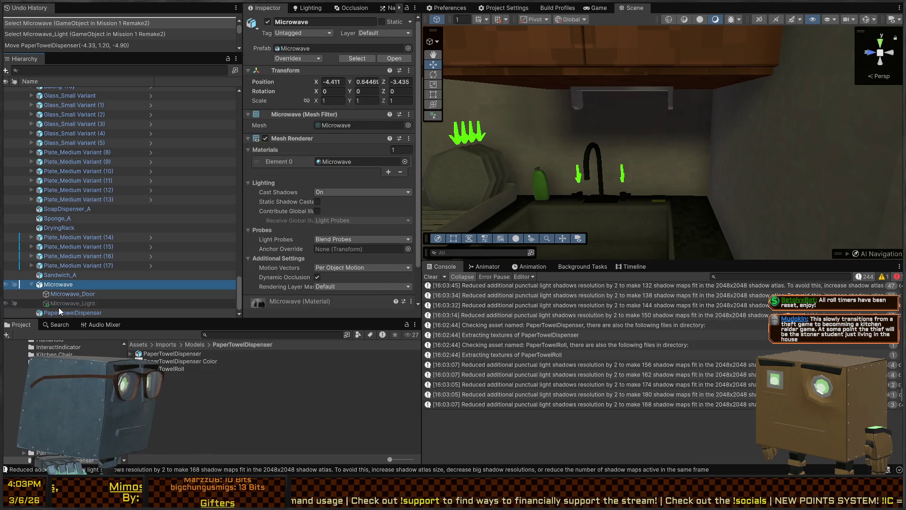
{"action": "left_click", "coordinate": [60, 312]}
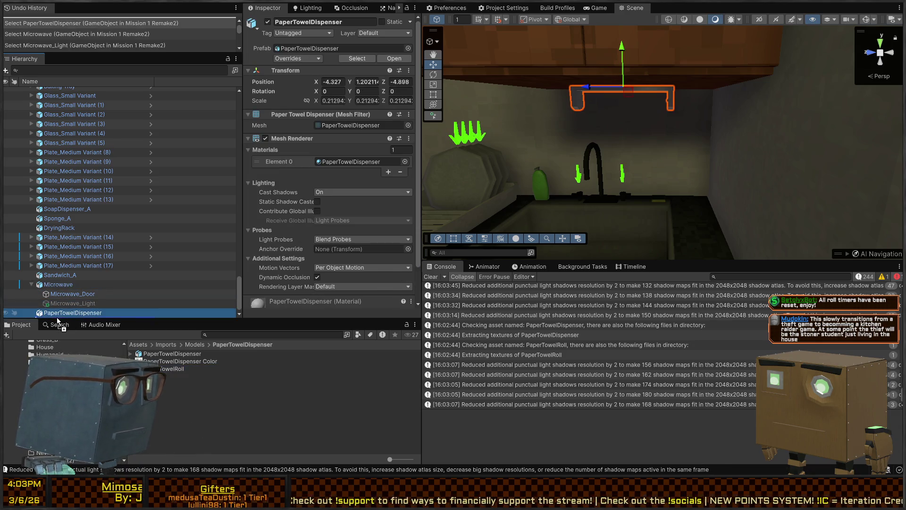
{"action": "left_click_drag", "start_coordinate": [64, 316], "coordinate": [64, 315]}
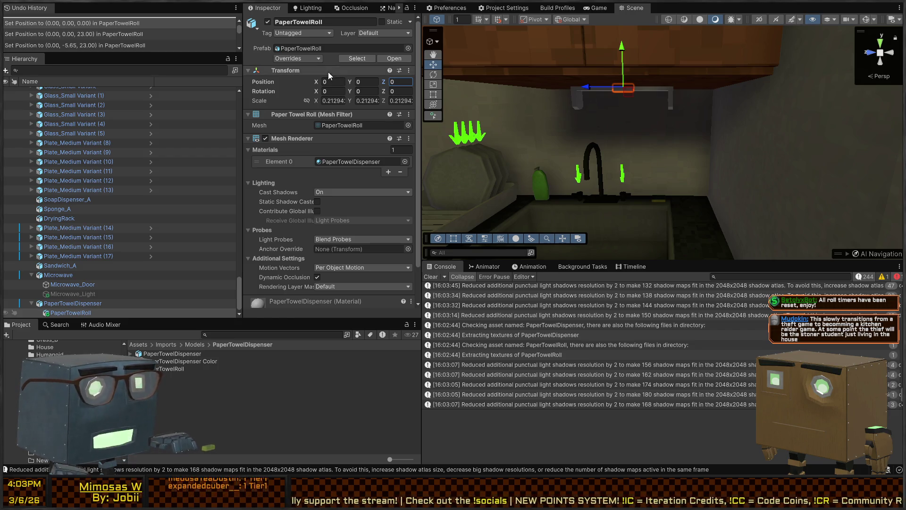
{"action": "key", "text": "f"}
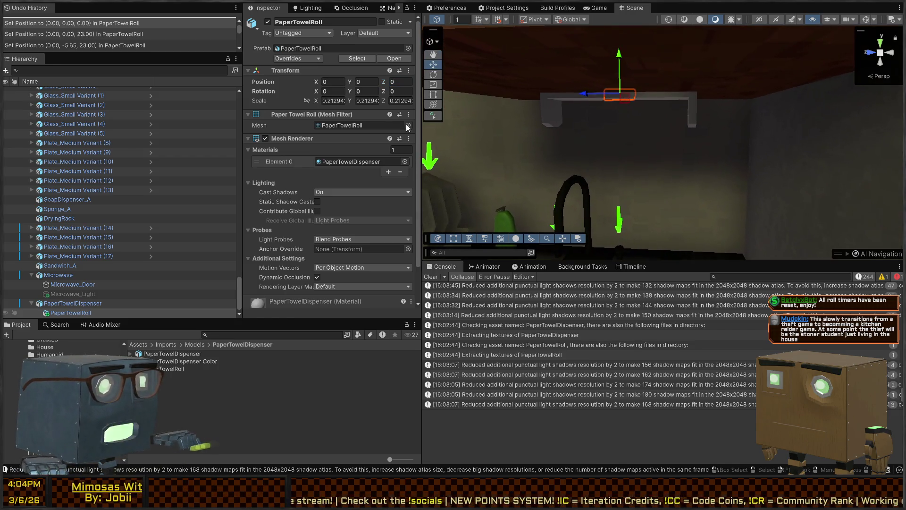
{"action": "type", "text": "1"}
{"action": "key", "text": "Return"}
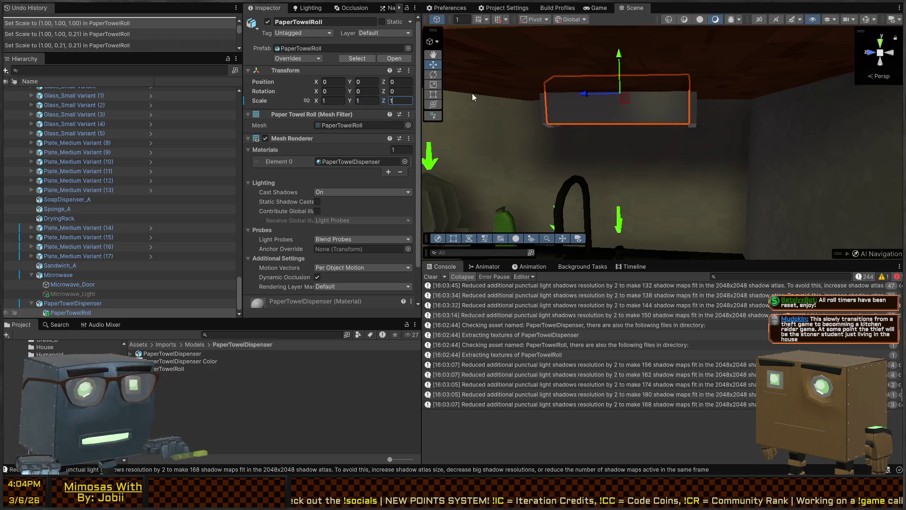
Lower the paper towel roll slightly on Y inside the housing
{"action": "right_click_drag", "start_coordinate": [630, 101], "coordinate": [623, 84]}
{"action": "left_click_drag", "start_coordinate": [616, 68], "coordinate": [620, 105]}
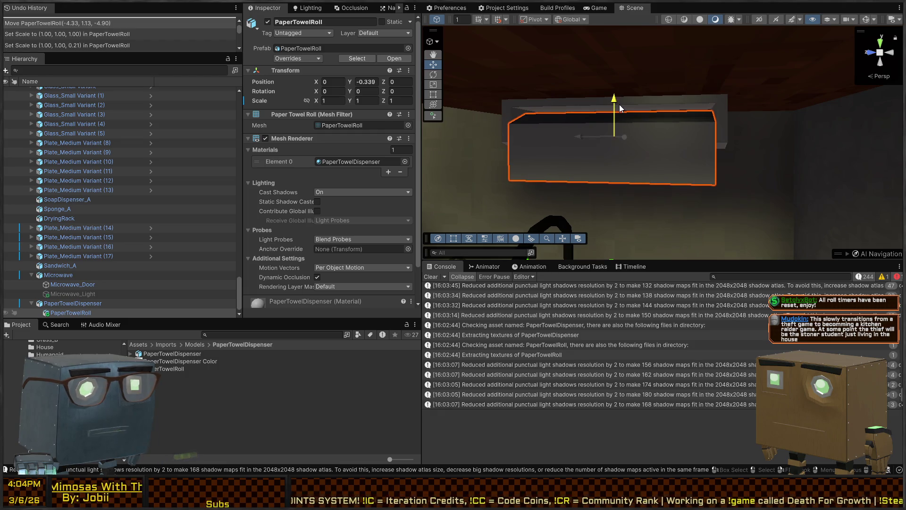
{"action": "mouse_move", "coordinate": [619, 104]}
{"action": "right_mouse_down"}
{"action": "mouse_move", "coordinate": [623, 118]}
{"action": "mouse_move", "coordinate": [708, 147]}
{"action": "right_mouse_up"}
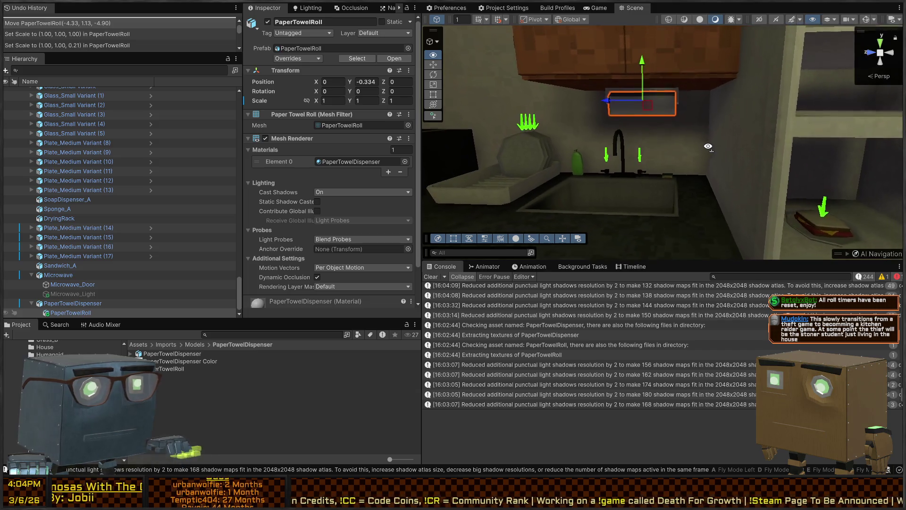
{"action": "right_click_drag", "start_coordinate": [708, 147], "coordinate": [412, 241]}
{"action": "left_click", "coordinate": [185, 391]}
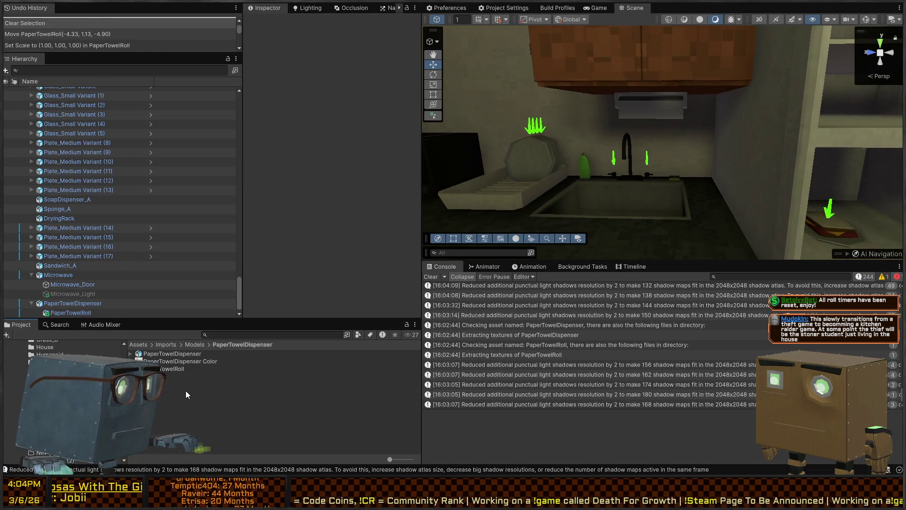
Remap both FBX models' import materials to the PaperTowelDispenser material
{"action": "left_click", "coordinate": [77, 305]}
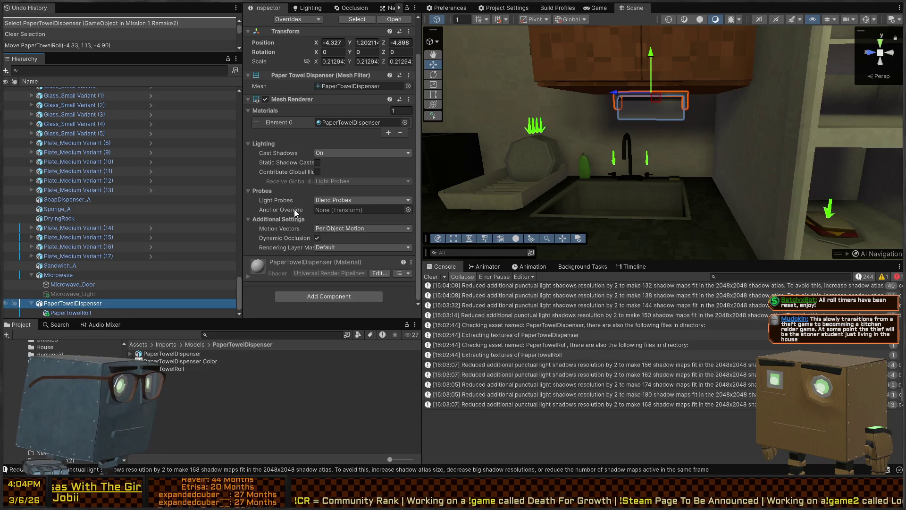
{"action": "left_click", "coordinate": [69, 313]}
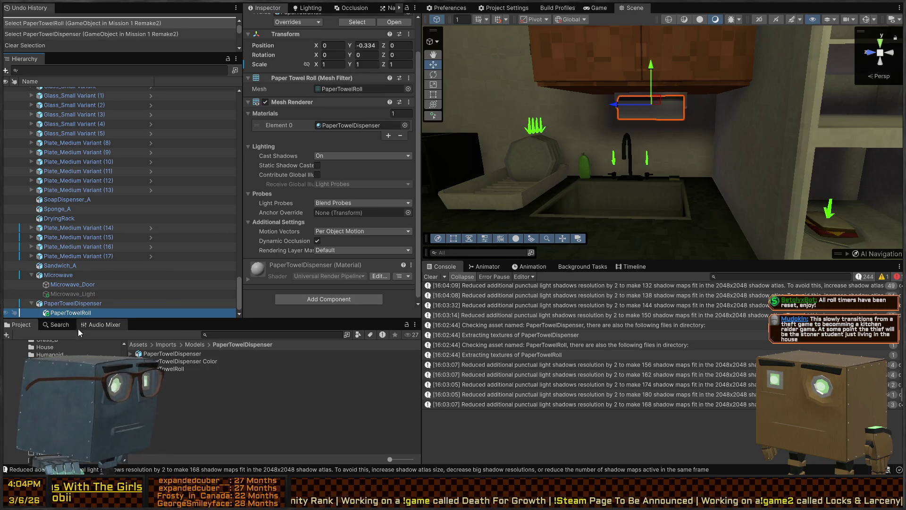
{"action": "left_click", "coordinate": [183, 354]}
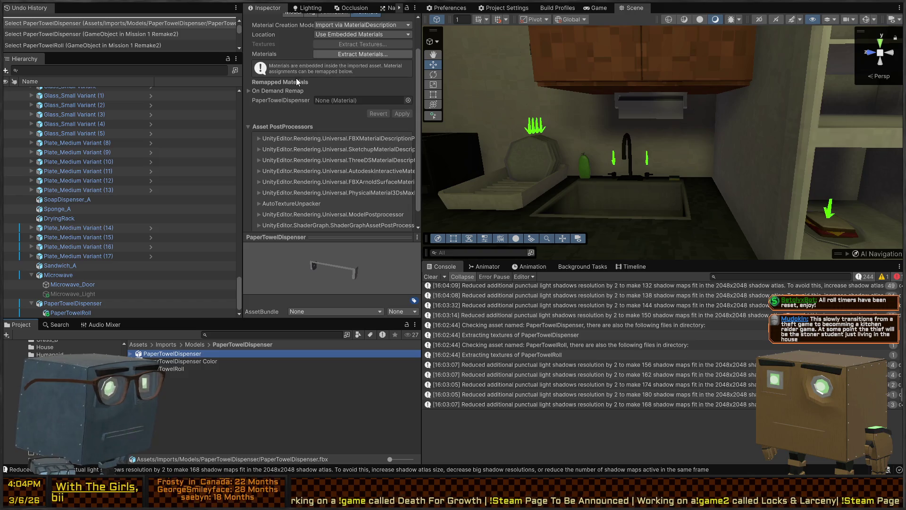
{"action": "scroll", "coordinate": [296, 82], "scroll_direction": "up", "scroll_amount": 2}
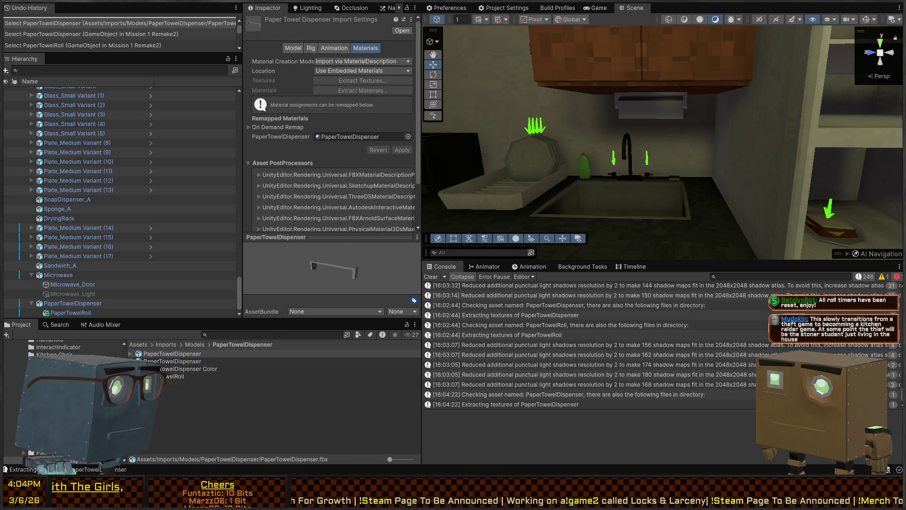
{"action": "key", "text": "shift+d"}
{"action": "left_click", "coordinate": [170, 376]}
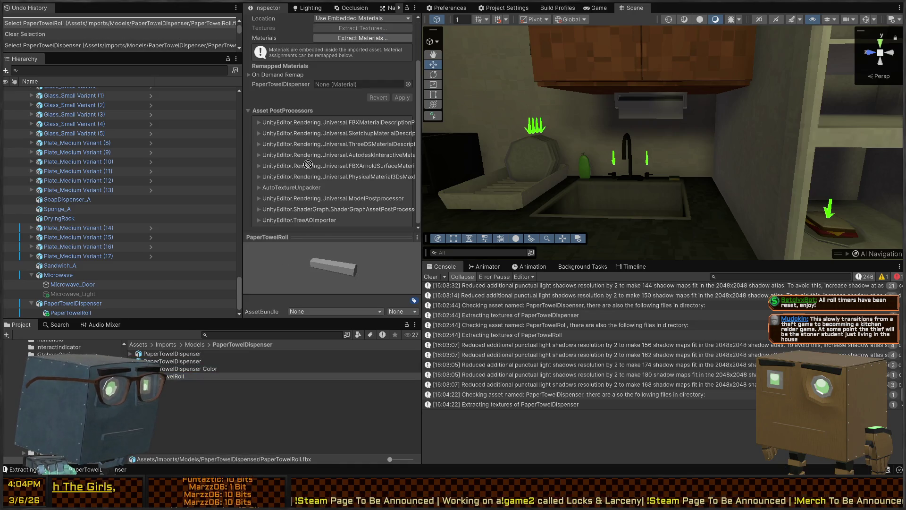
{"action": "left_click_drag", "start_coordinate": [349, 88], "coordinate": [350, 85]}
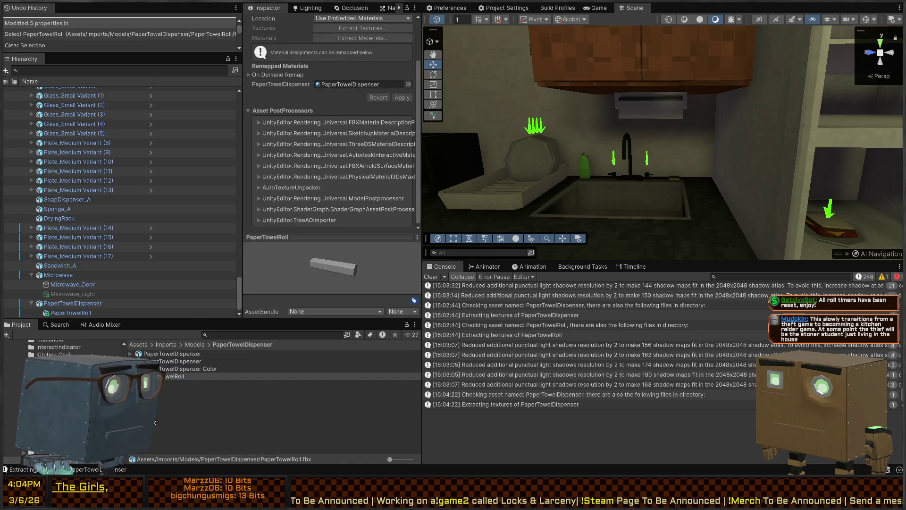
Assign the baked Color texture as the material's Base Map and nudge the dispenser up slightly
{"action": "left_click", "coordinate": [162, 362]}
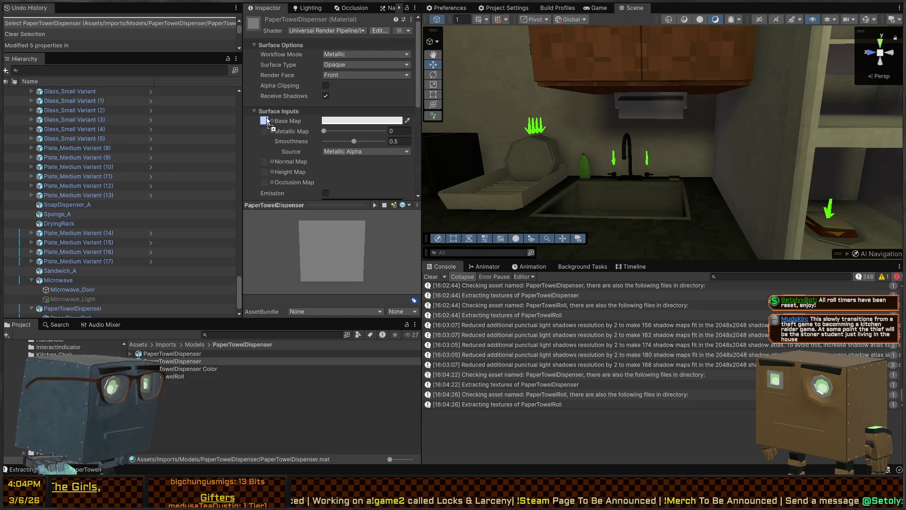
{"action": "left_click_drag", "start_coordinate": [143, 287], "coordinate": [386, 121]}
{"action": "mouse_move", "coordinate": [627, 128]}
{"action": "right_mouse_down"}
{"action": "mouse_move", "coordinate": [702, 112]}
{"action": "mouse_move", "coordinate": [648, 120]}
{"action": "right_mouse_up"}
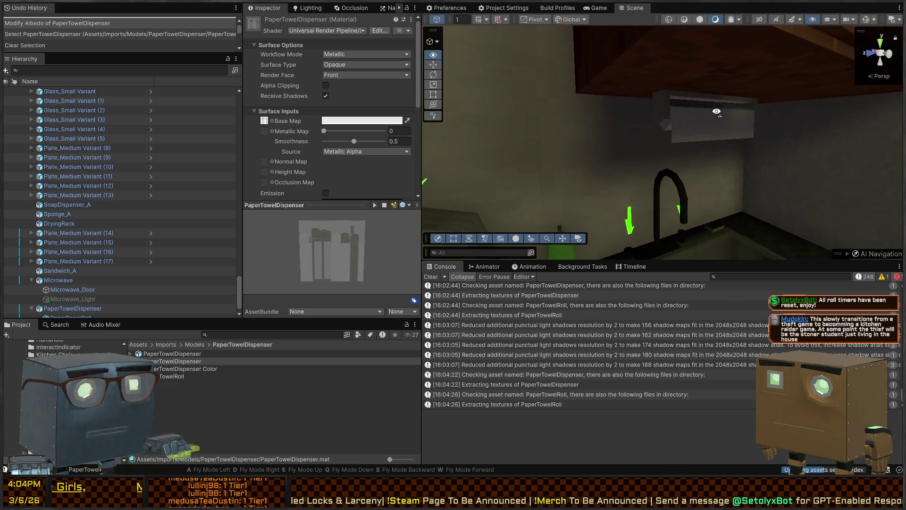
{"action": "left_click", "coordinate": [647, 120]}
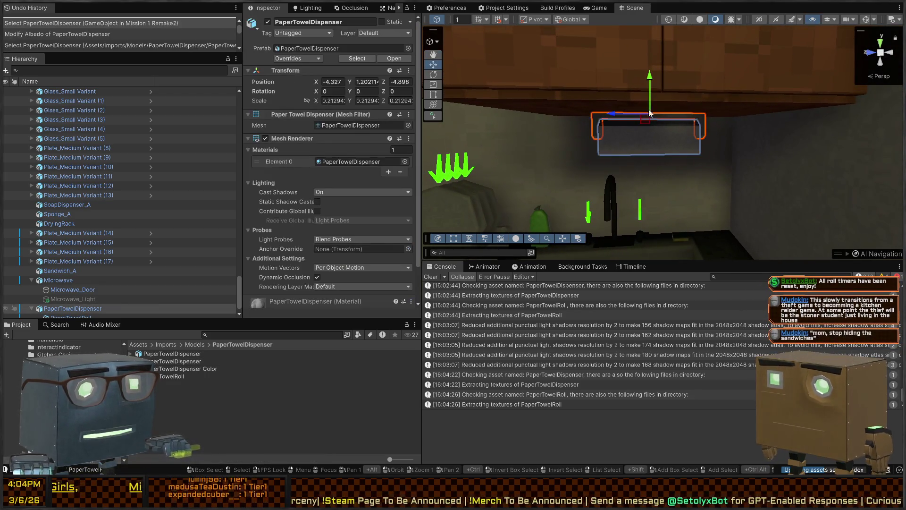
{"action": "left_click_drag", "start_coordinate": [649, 92], "coordinate": [649, 85]}
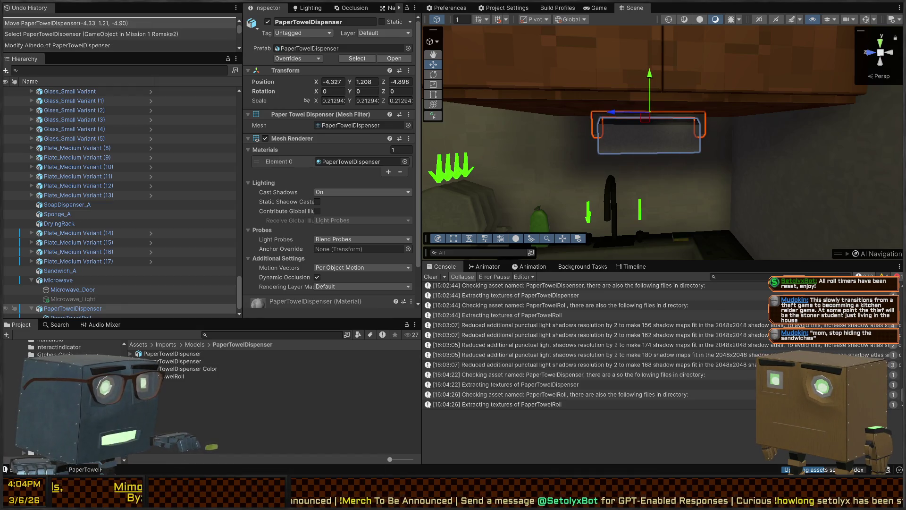
{"action": "key", "text": "alt+Tab"}
{"action": "right_click", "coordinate": [473, 259]}
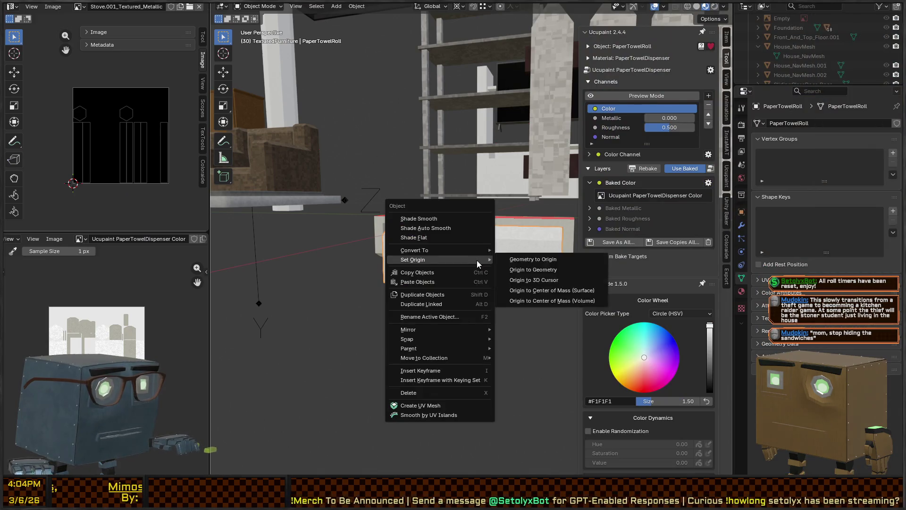
Shade the paper towel roll smooth and inspect the roll and dispenser top
{"action": "left_click", "coordinate": [458, 219]}
{"action": "middle_click_drag", "start_coordinate": [460, 219], "coordinate": [477, 224]}
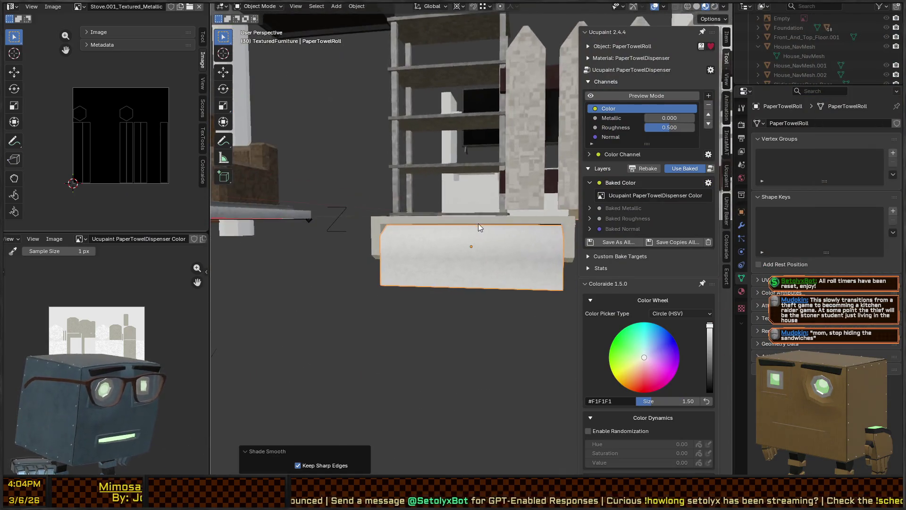
{"action": "right_click", "coordinate": [460, 236]}
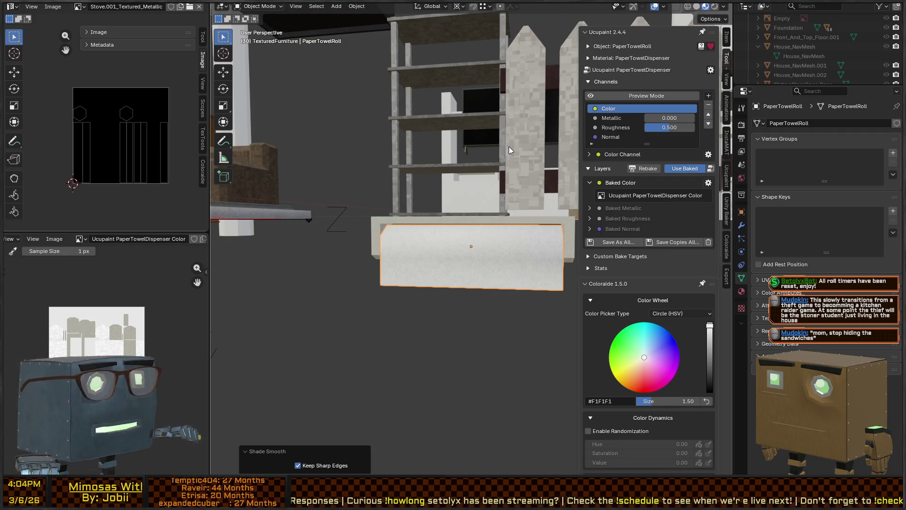
{"action": "mouse_move", "coordinate": [450, 120]}
{"action": "middle_mouse_down"}
{"action": "mouse_move", "coordinate": [474, 164]}
{"action": "mouse_move", "coordinate": [512, 200]}
{"action": "middle_mouse_up"}
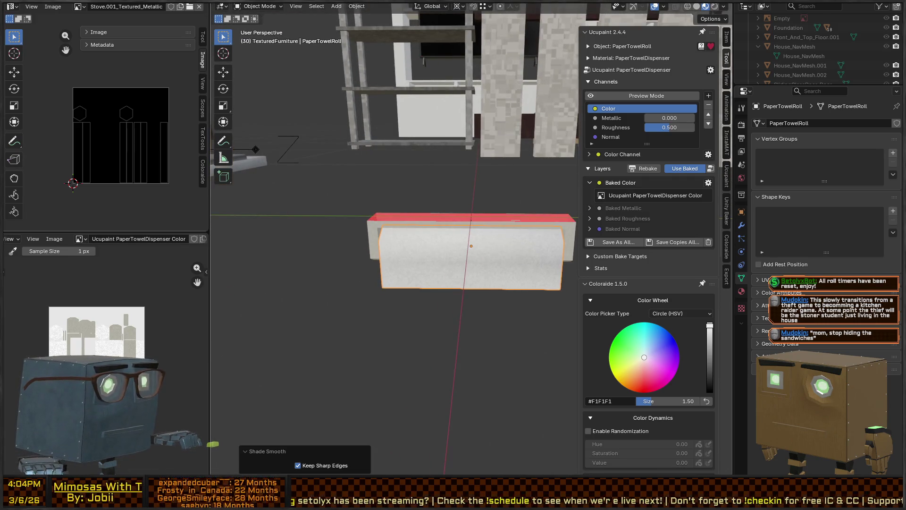
Return to Unity and review the dispenser under the cabinet within the house interior
{"action": "key", "text": "alt+Tab"}
{"action": "left_click_drag", "start_coordinate": [638, 163], "coordinate": [691, 164], "text": "alt"}
{"action": "right_click_drag", "start_coordinate": [692, 165], "coordinate": [686, 122]}
{"action": "left_click", "coordinate": [686, 123]}
{"action": "mouse_move", "coordinate": [649, 94]}
{"action": "right_mouse_down"}
{"action": "mouse_move", "coordinate": [626, 210]}
{"action": "mouse_move", "coordinate": [745, 147]}
{"action": "mouse_move", "coordinate": [598, 153]}
{"action": "mouse_move", "coordinate": [407, 143]}
{"action": "mouse_move", "coordinate": [812, 166]}
{"action": "right_mouse_up"}
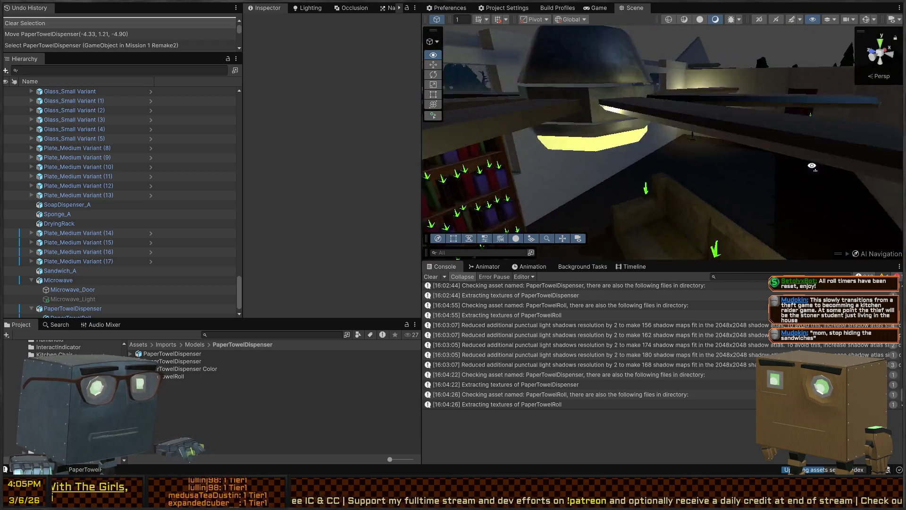
{"action": "mouse_move", "coordinate": [812, 166]}
{"action": "right_mouse_down"}
{"action": "mouse_move", "coordinate": [889, 130]}
{"action": "mouse_move", "coordinate": [705, 133]}
{"action": "right_mouse_up"}
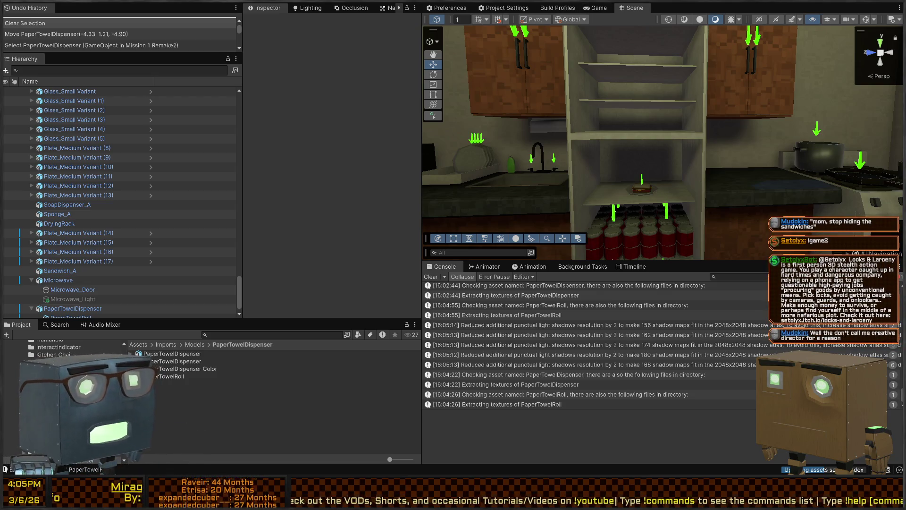
{"action": "mouse_move", "coordinate": [658, 142]}
{"action": "right_mouse_down"}
{"action": "mouse_move", "coordinate": [700, 145]}
{"action": "mouse_move", "coordinate": [696, 133]}
{"action": "mouse_move", "coordinate": [598, 133]}
{"action": "right_mouse_up"}
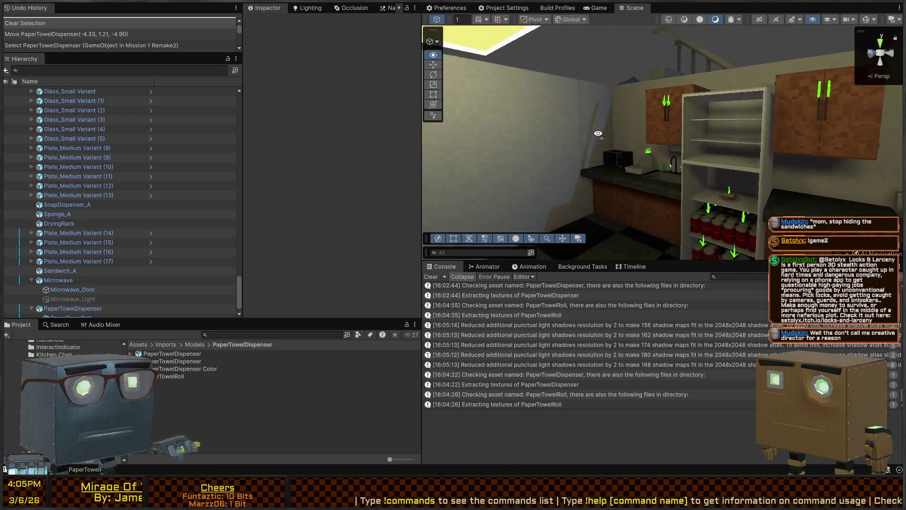
{"action": "mouse_move", "coordinate": [598, 134]}
{"action": "right_mouse_down"}
{"action": "mouse_move", "coordinate": [815, 205]}
{"action": "mouse_move", "coordinate": [532, 170]}
{"action": "mouse_move", "coordinate": [613, 172]}
{"action": "mouse_move", "coordinate": [684, 156]}
{"action": "right_mouse_up"}
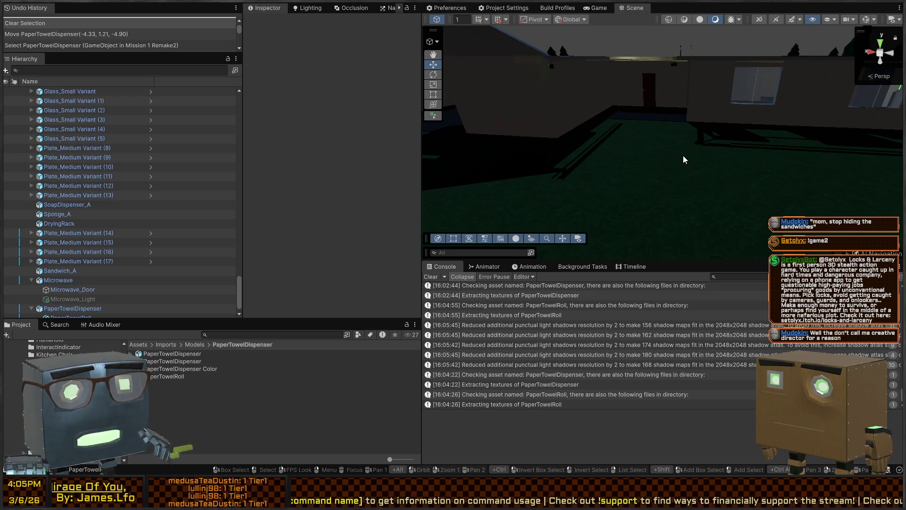